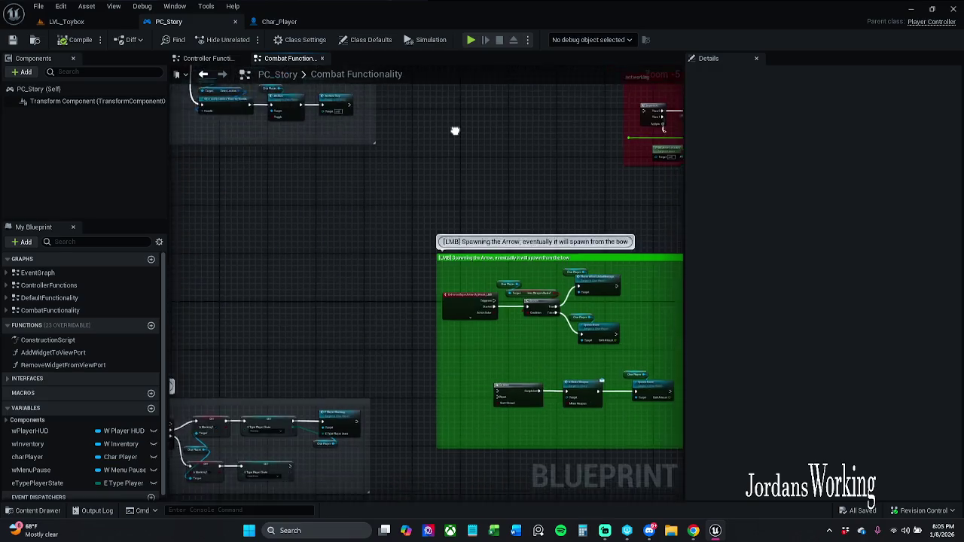
Zoom to the LMB comment and open Char_Player's Spawn Arrow function from its node
scroll(428, 270, "up", 5)
scroll(418, 279, "down", 1)
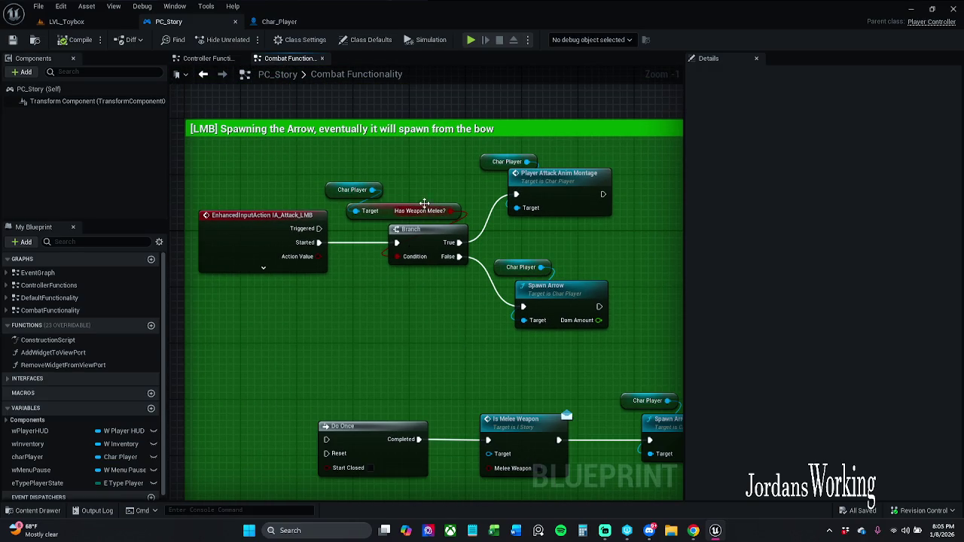
double_click(566, 308)
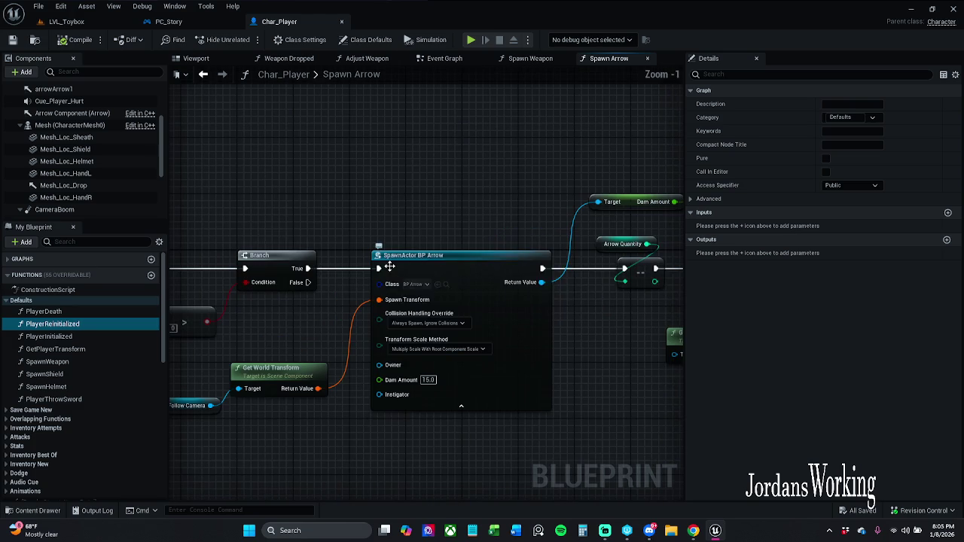
mouse_move(489, 225)
left_mouse_down()
mouse_move(87, 200)
mouse_move(529, 186)
left_mouse_up()
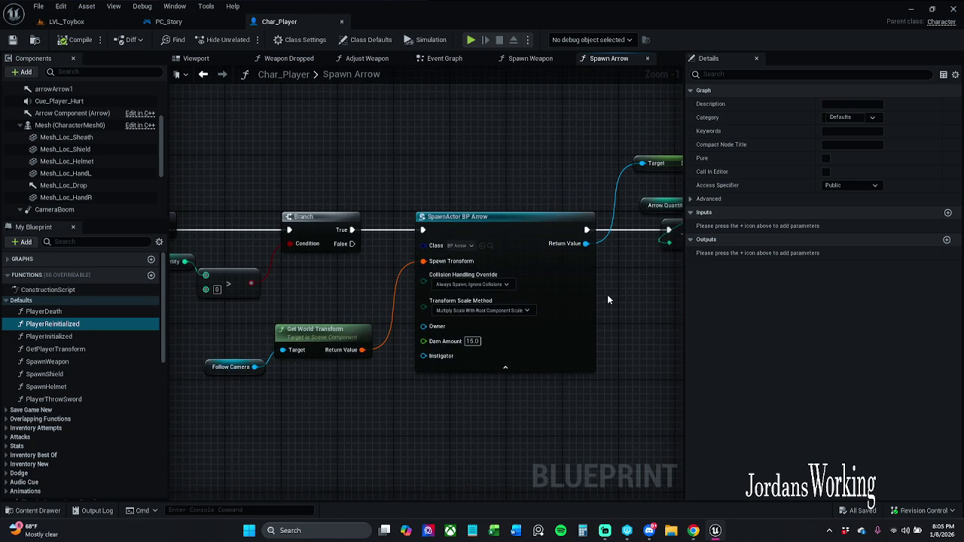
left_click_drag(609, 300, 491, 273)
mouse_move(461, 224)
left_mouse_down()
mouse_move(517, 327)
mouse_move(506, 318)
left_mouse_up()
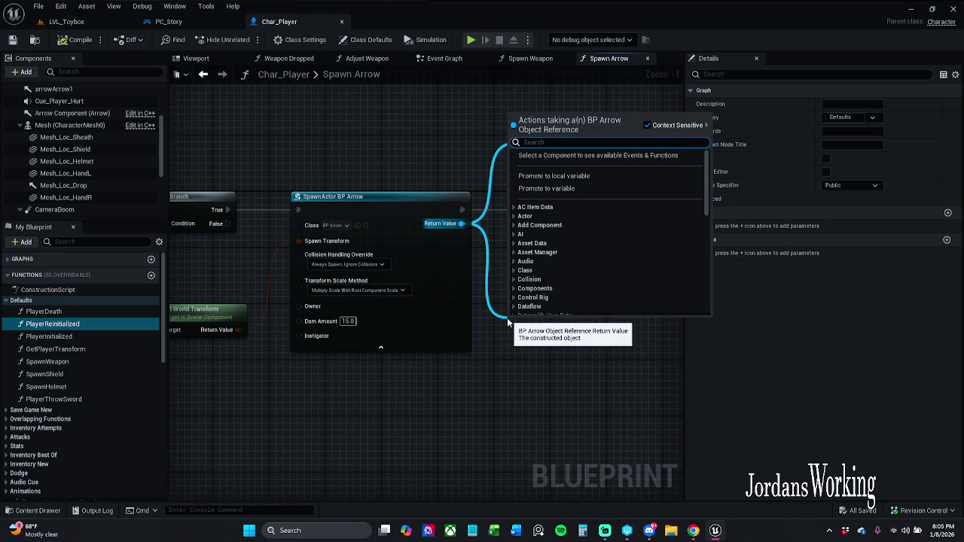
type("vla")
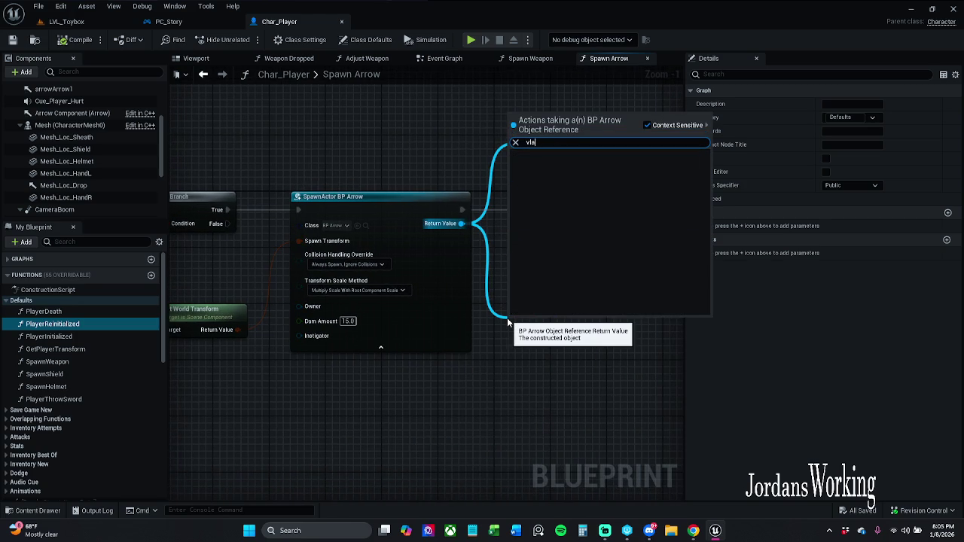
key("BackSpace")
key("BackSpace")
type("al")
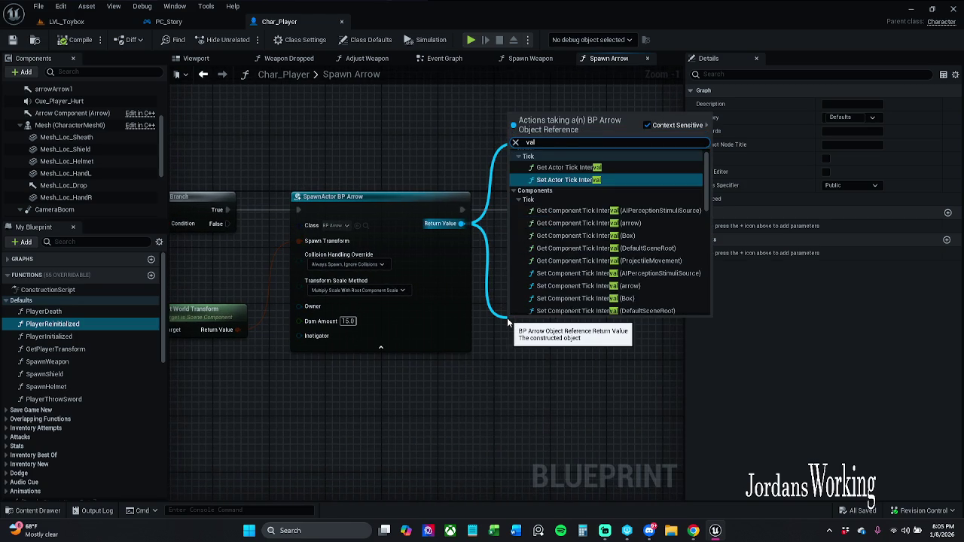
type("id")
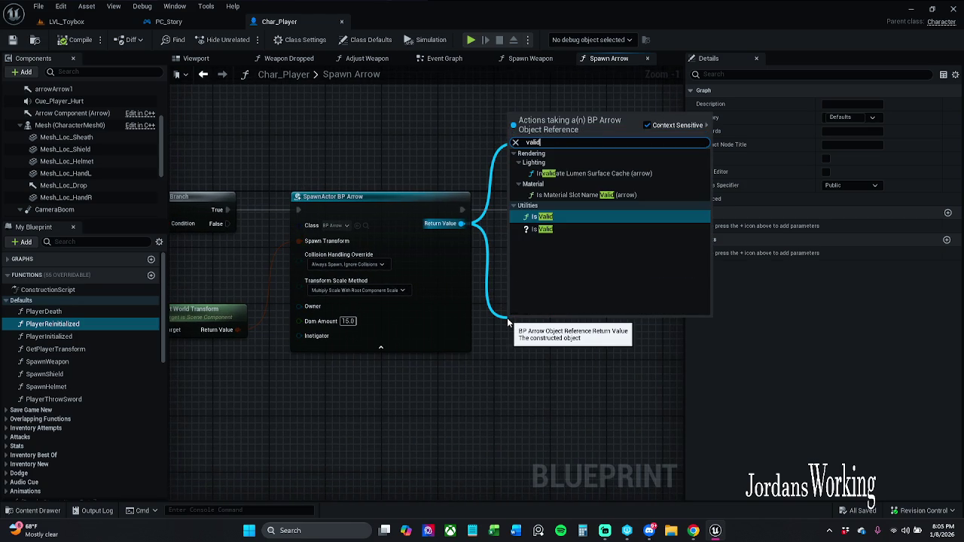
left_click(492, 363)
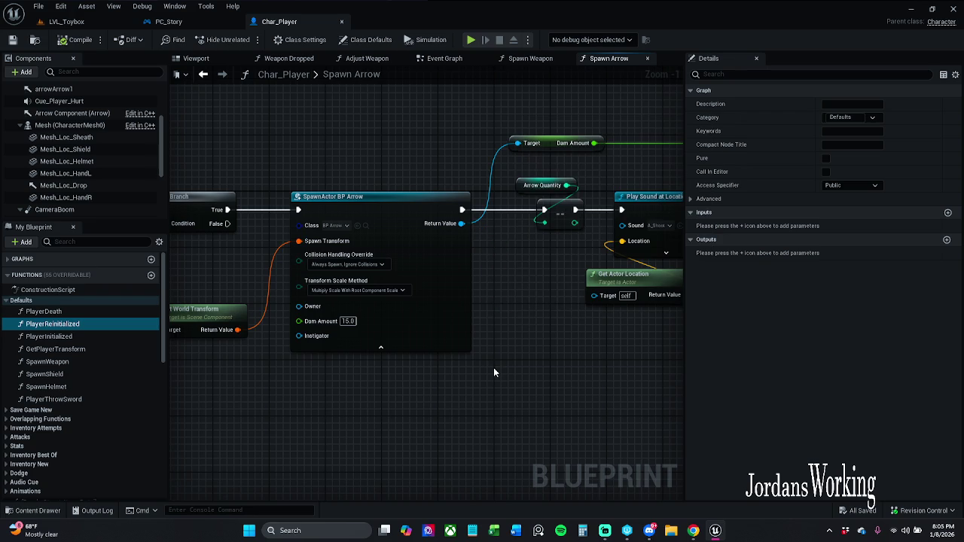
mouse_move(515, 372)
left_mouse_down()
mouse_move(482, 357)
mouse_move(238, 359)
left_mouse_up()
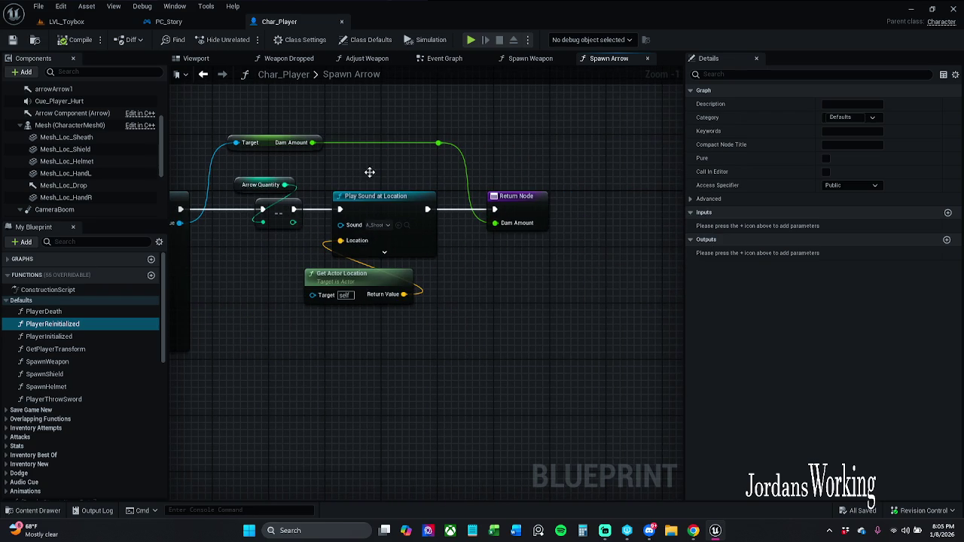
Review Char_Player's Spawn Weapon, Event Graph, Adjust Weapon and Weapon Dropped graphs
left_click(536, 63)
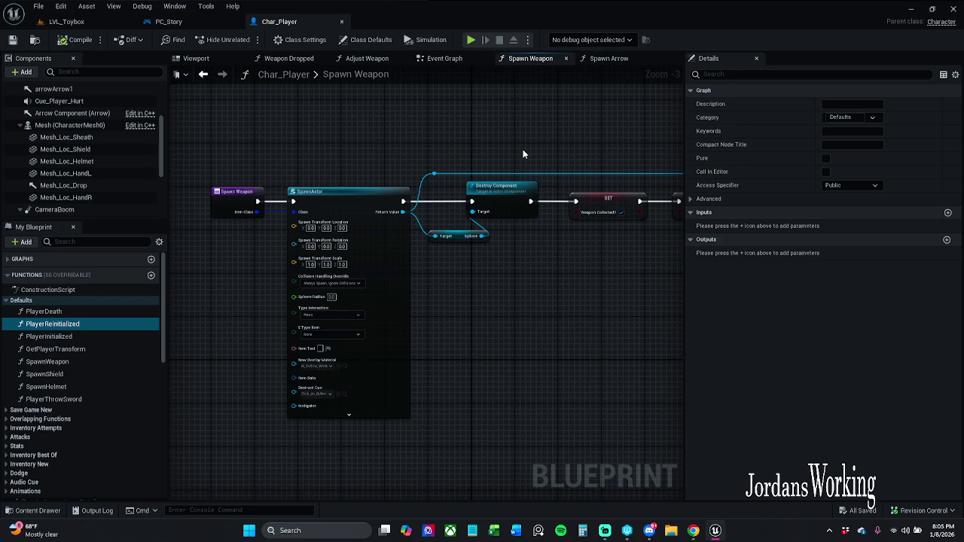
left_click(443, 59)
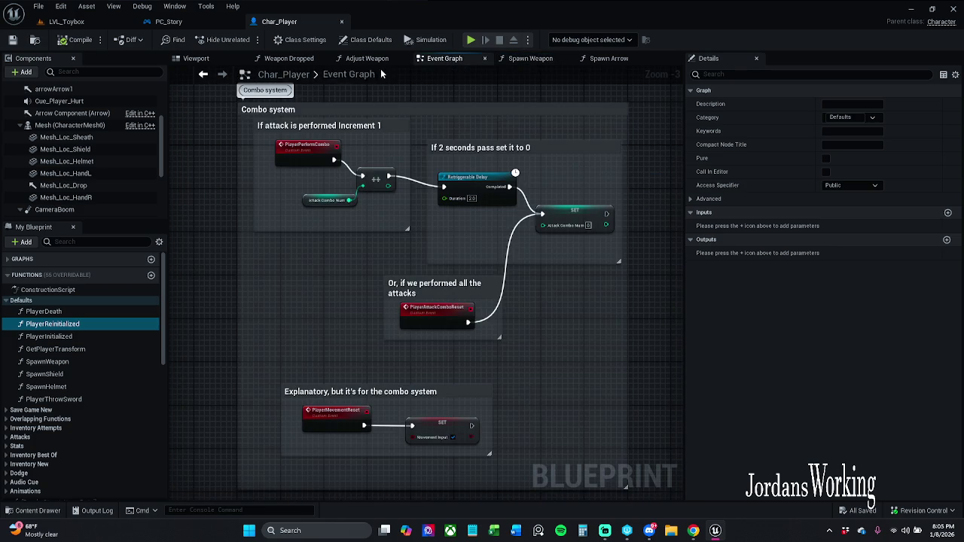
left_click(371, 59)
left_click(288, 60)
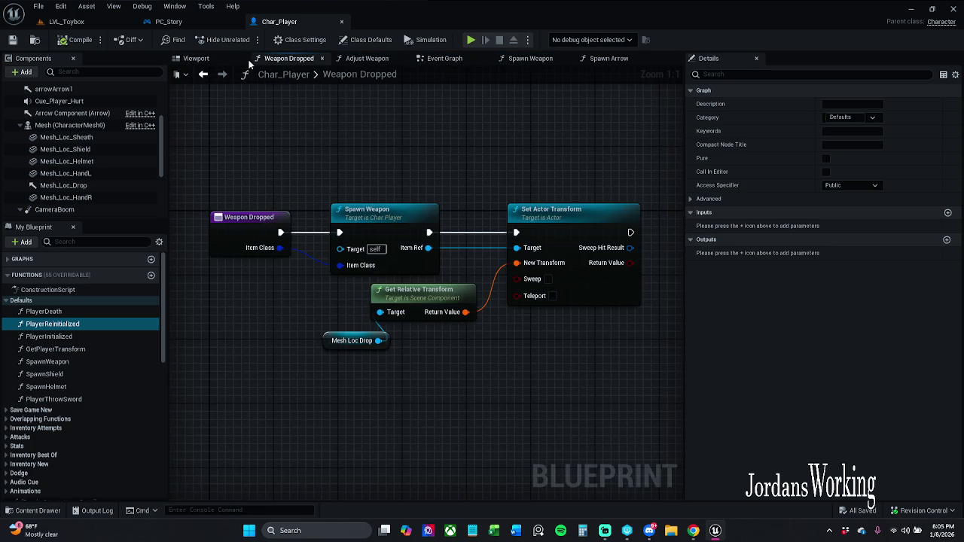
left_click_drag(424, 165, 361, 167)
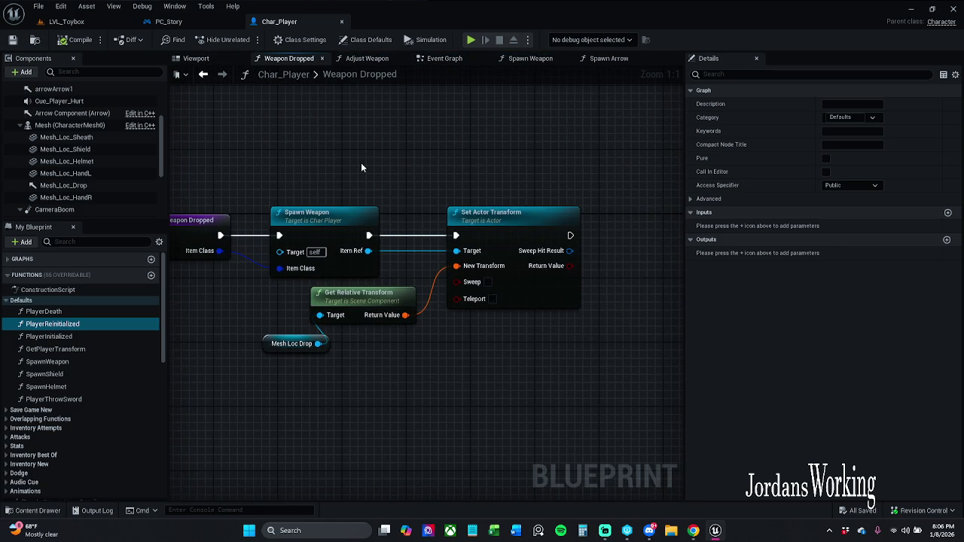
Return to Spawn Arrow and frame its Branch and SpawnActor BP Arrow node chain
left_click(603, 60)
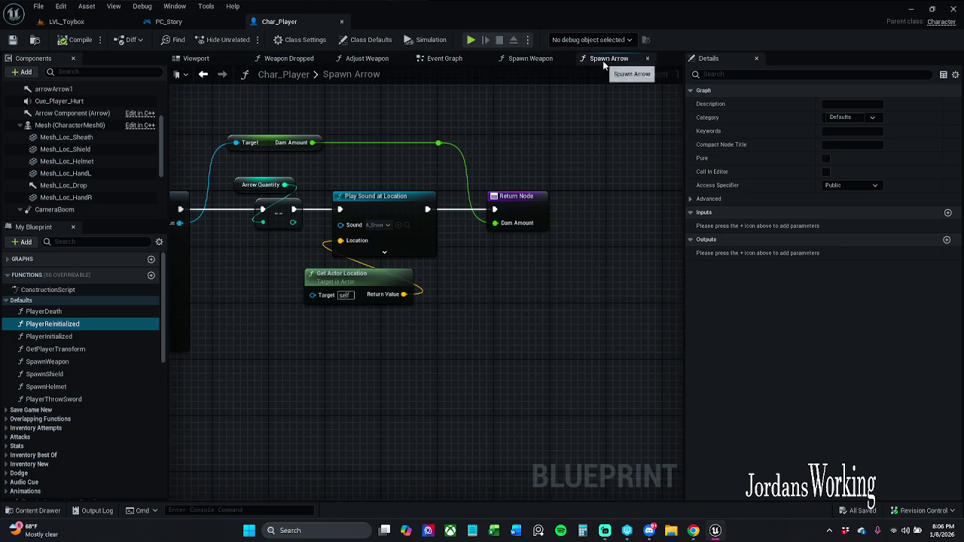
left_click_drag(503, 161, 577, 140)
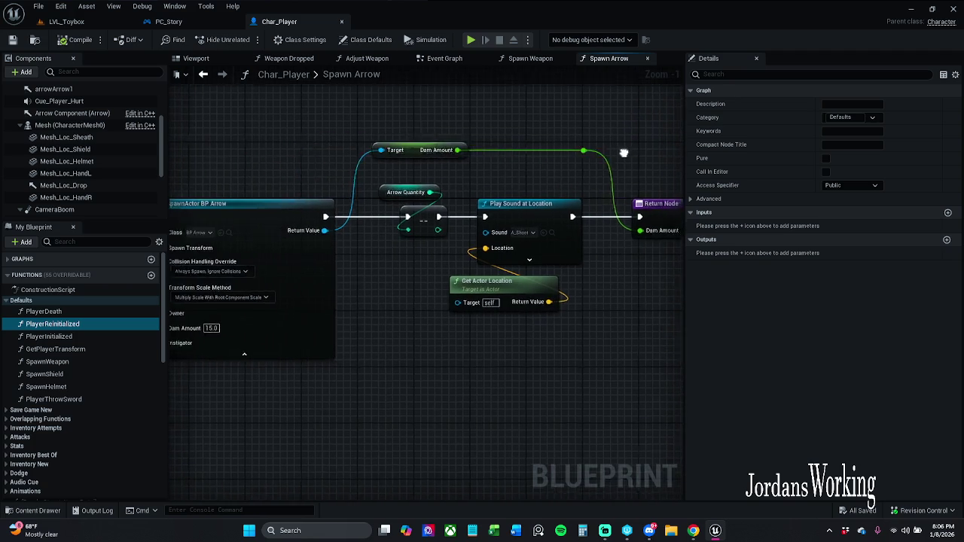
mouse_move(507, 144)
left_mouse_down()
mouse_move(645, 145)
mouse_move(482, 156)
mouse_move(635, 132)
mouse_move(418, 144)
mouse_move(337, 127)
mouse_move(310, 131)
left_mouse_up()
scroll(631, 146, "down", 1)
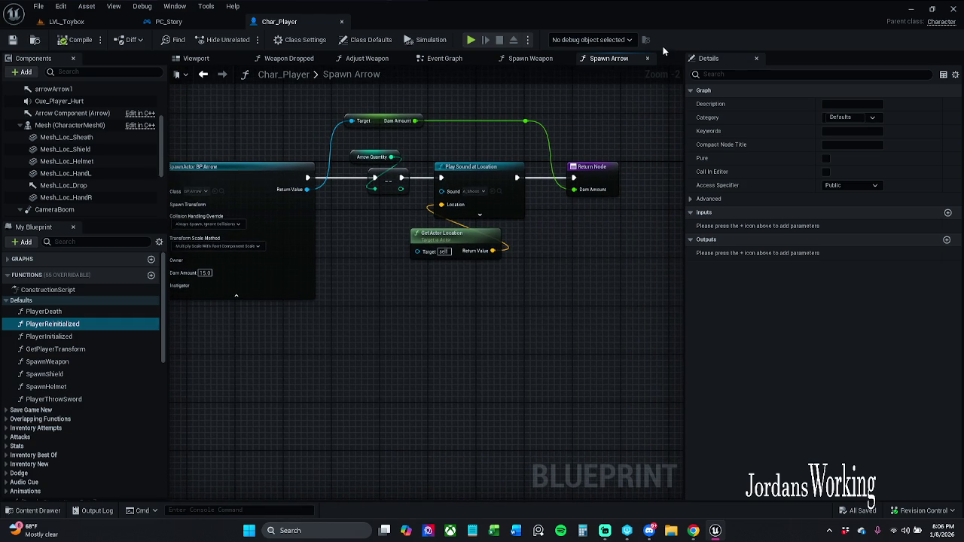
mouse_move(402, 135)
left_mouse_down()
mouse_move(458, 131)
mouse_move(417, 129)
left_mouse_up()
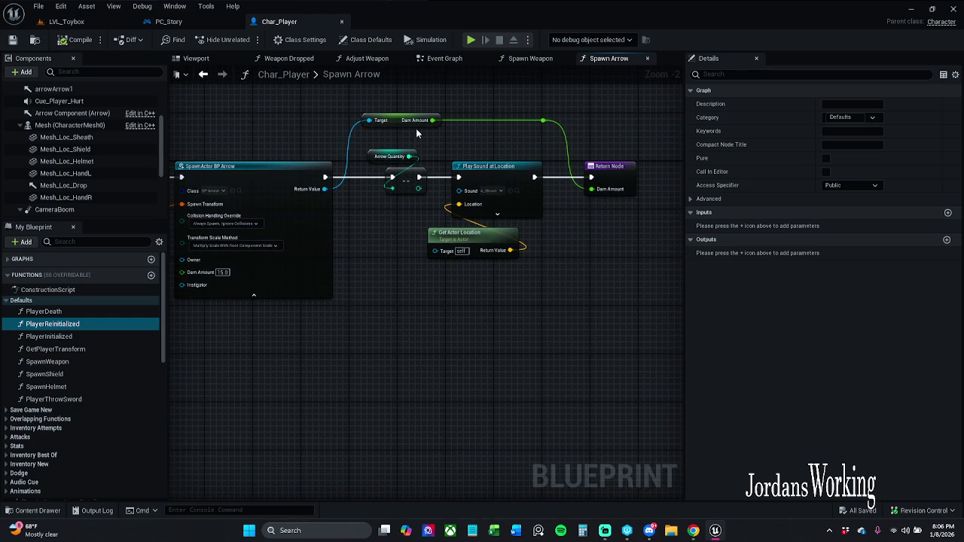
left_click(226, 22)
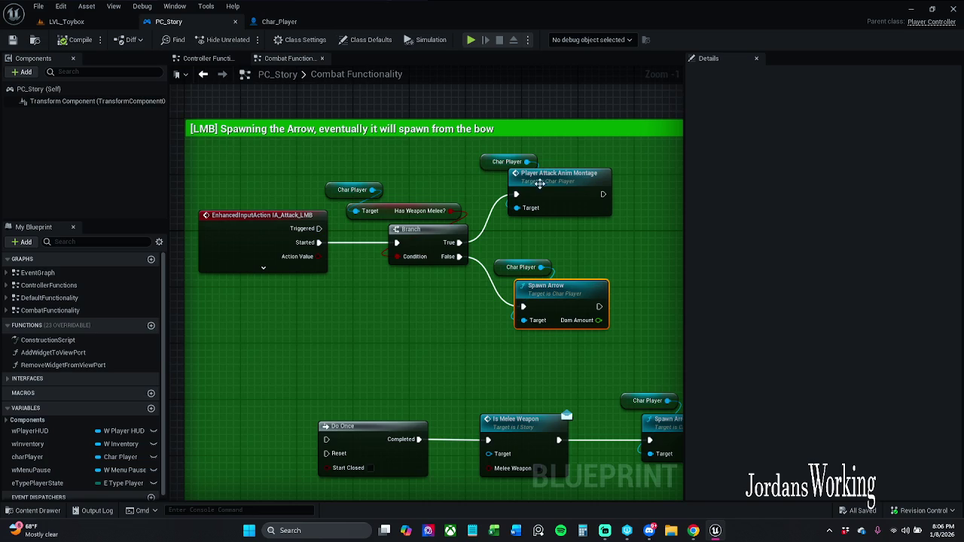
left_click(271, 23)
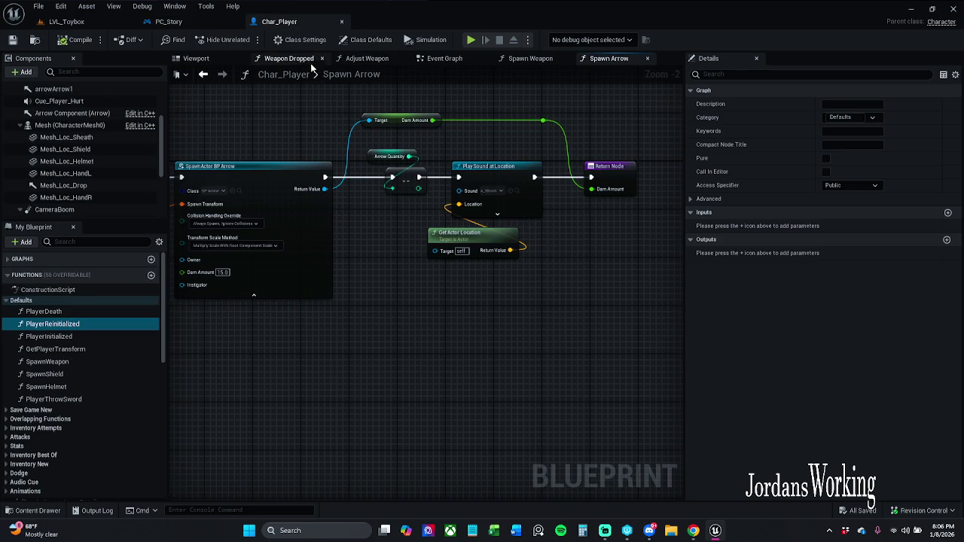
left_click(289, 58)
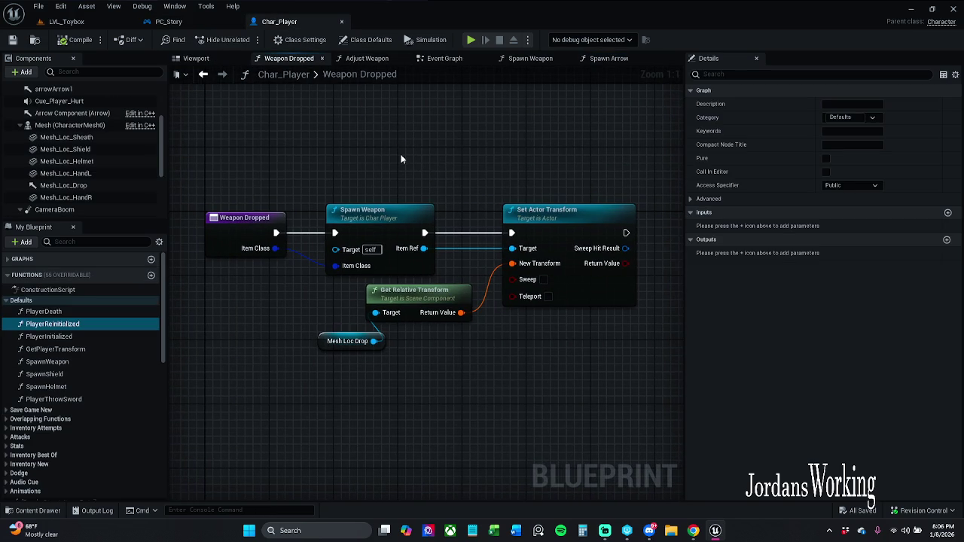
left_click(67, 21)
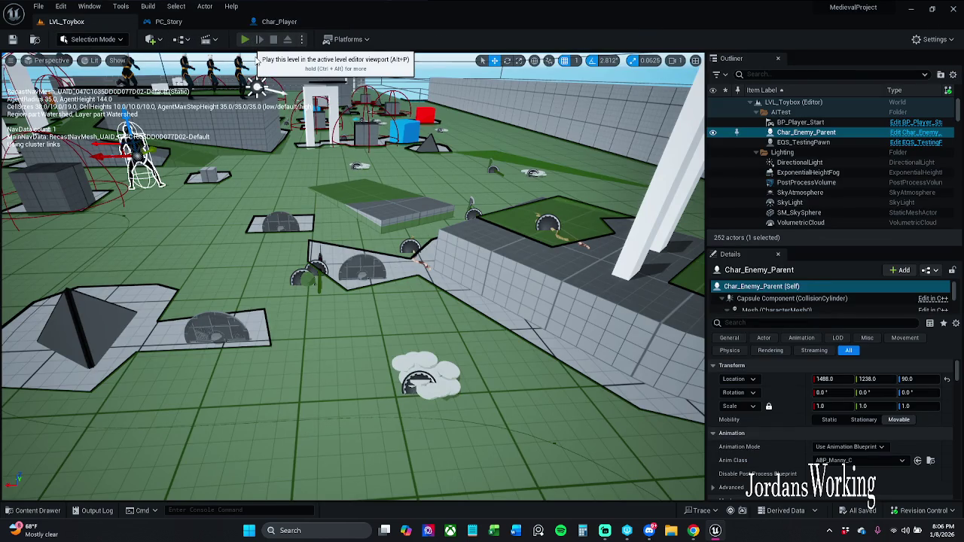
left_click(245, 39)
key("Escape")
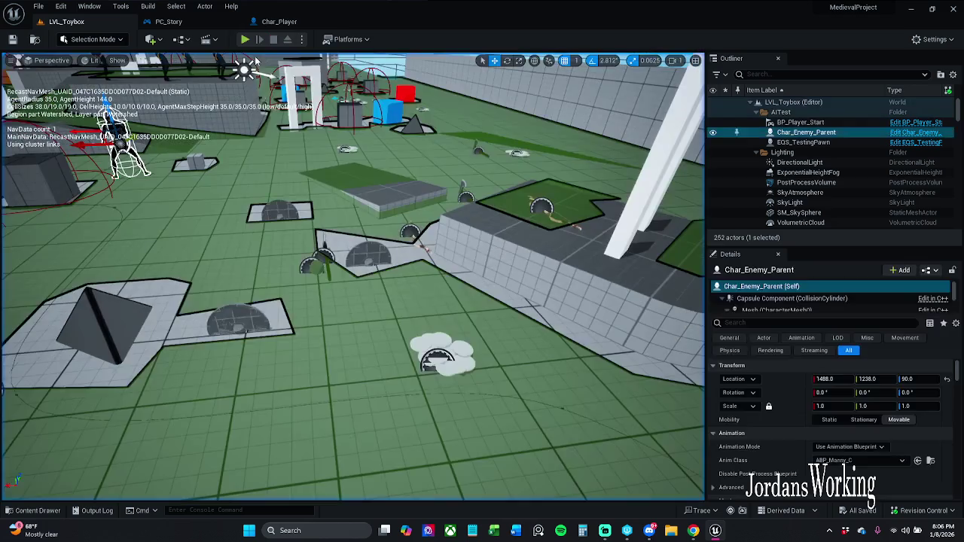
left_click(169, 21)
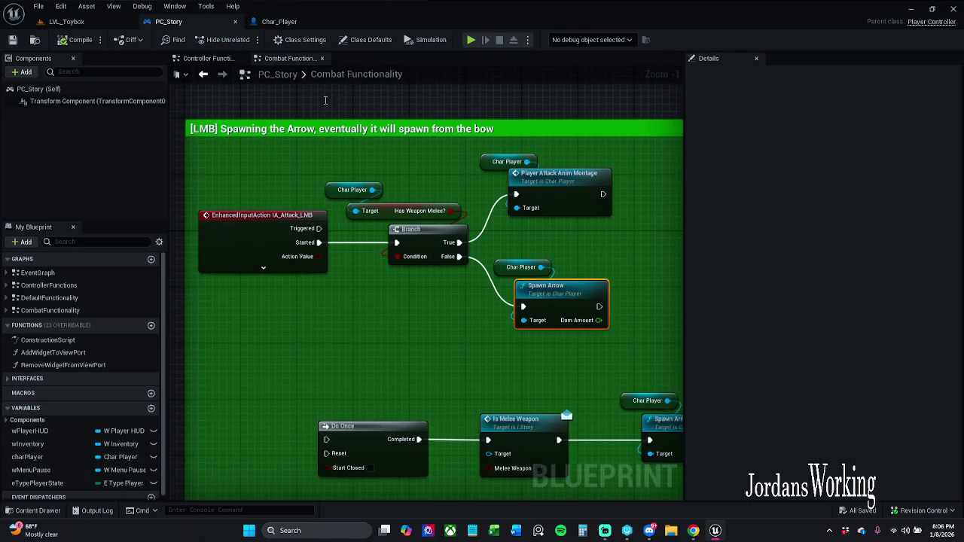
Zoom in on Controller Functions and move the Weapon Dropped node up and left
left_click(207, 58)
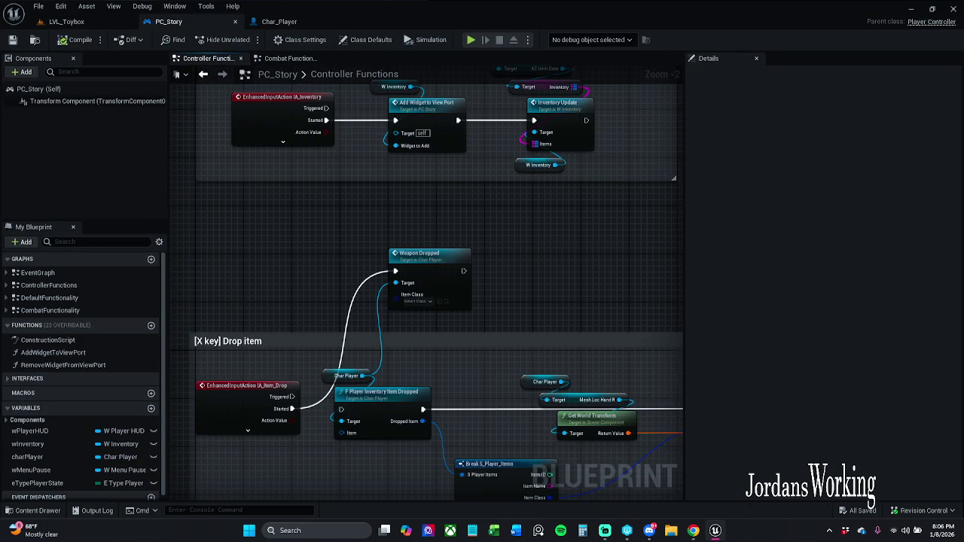
scroll(431, 261, "up", 1)
scroll(447, 330, "down", 7)
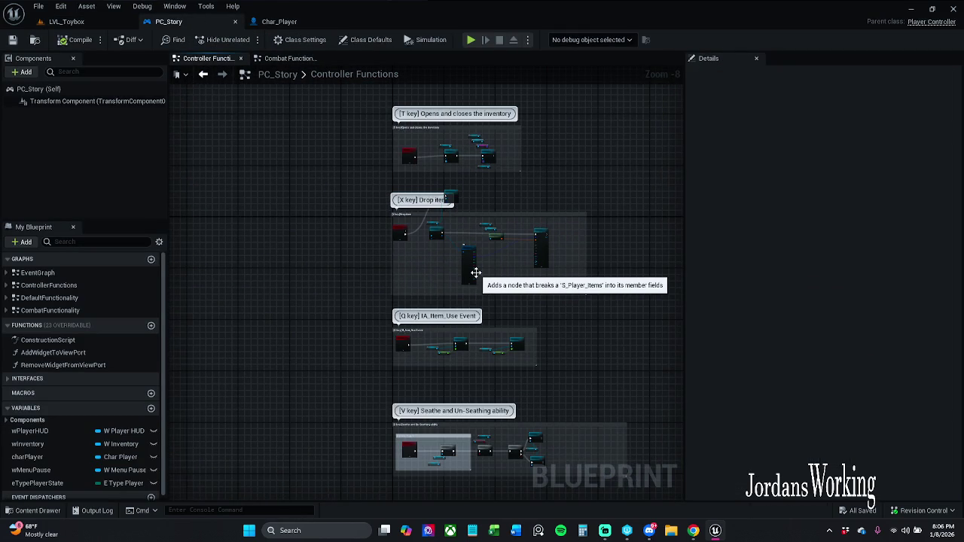
scroll(476, 273, "down", 4)
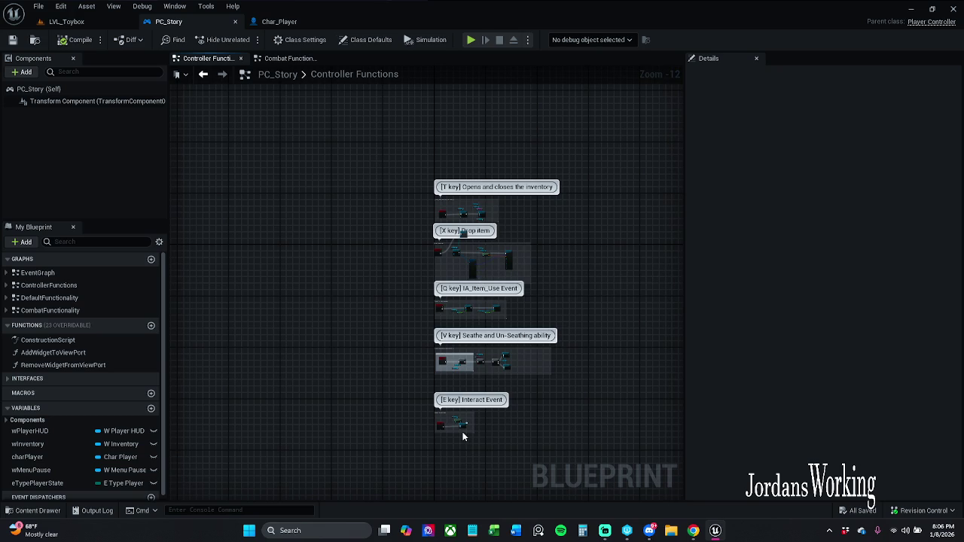
scroll(462, 233, "up", 8)
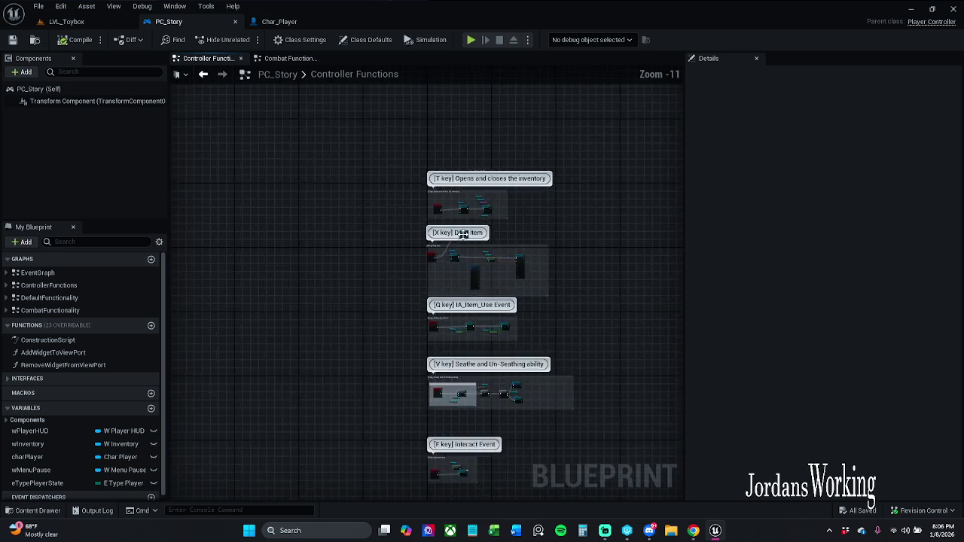
scroll(462, 235, "up", 2)
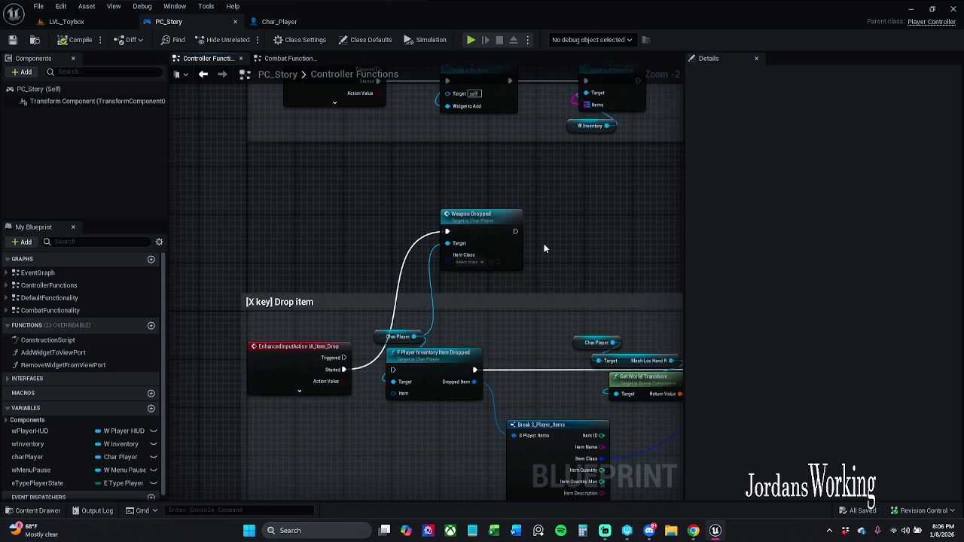
left_click_drag(518, 248, 501, 225)
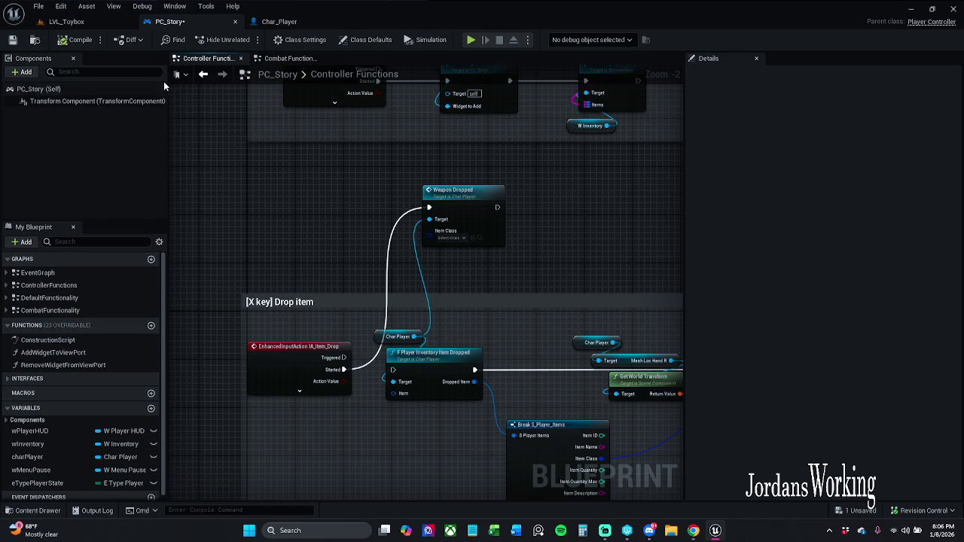
Glance at the Combat Functionality graph, then settle back on Controller Functions
left_click(297, 60)
scroll(557, 252, "up", 1)
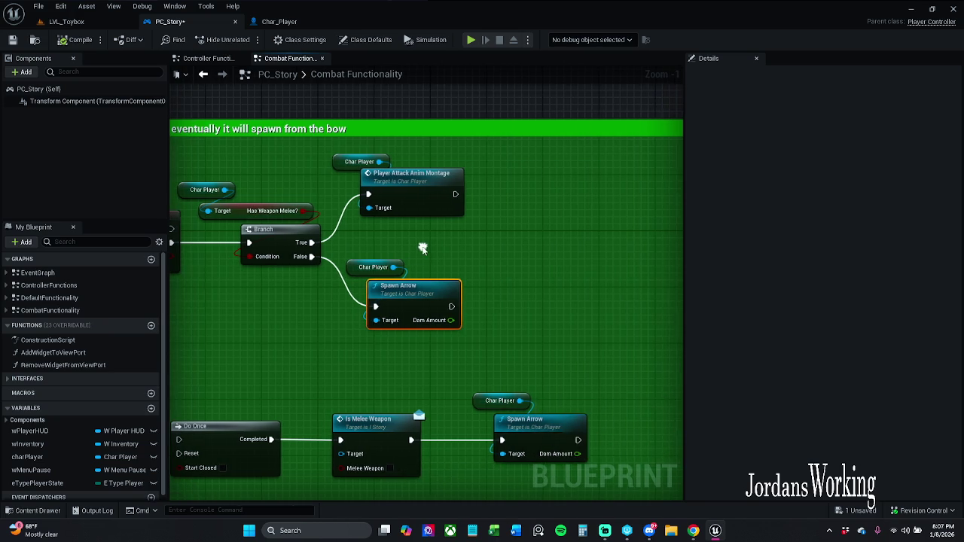
scroll(452, 239, "down", 1)
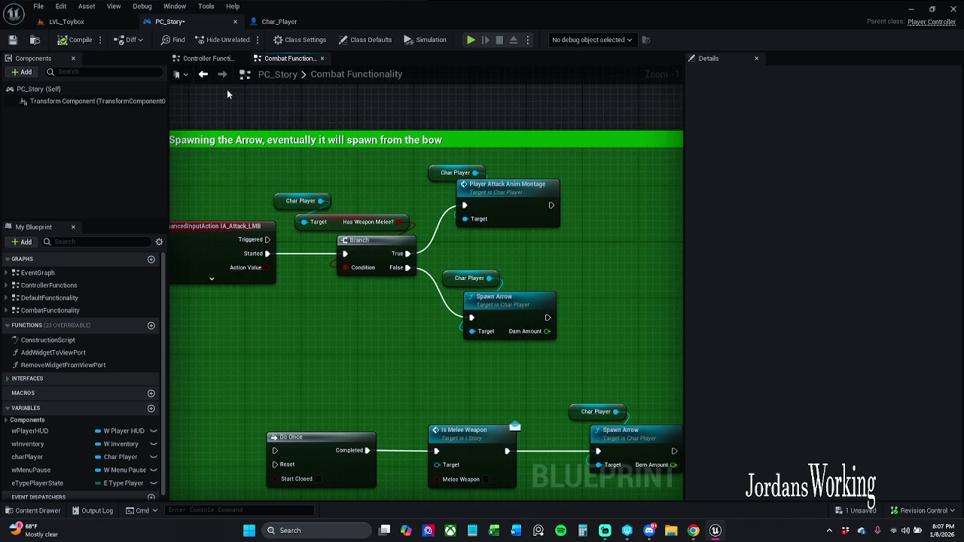
left_click(208, 60)
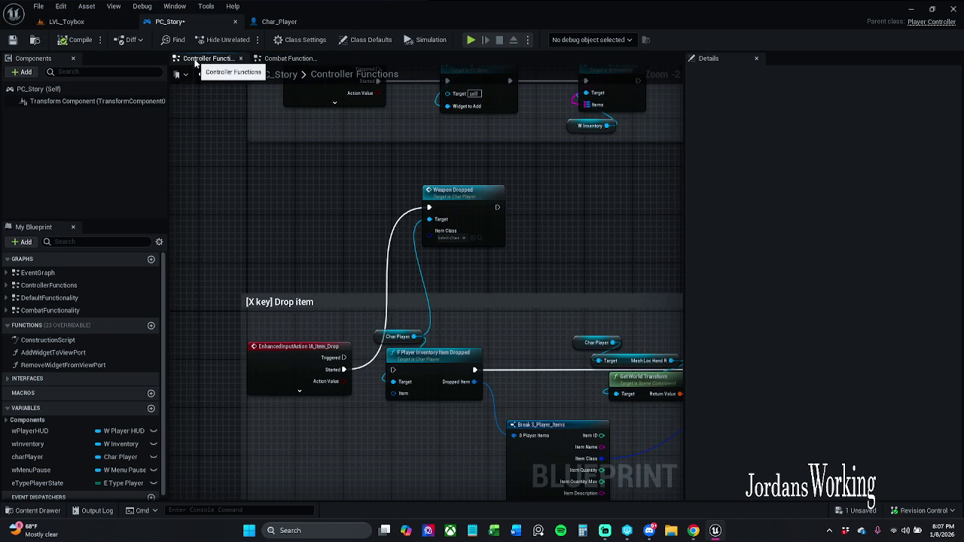
left_click(288, 60)
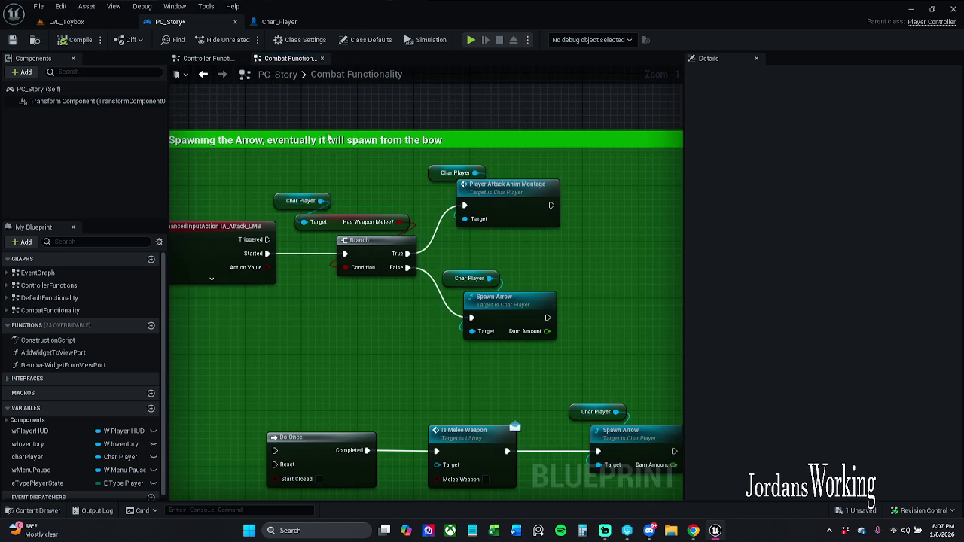
left_click(194, 60)
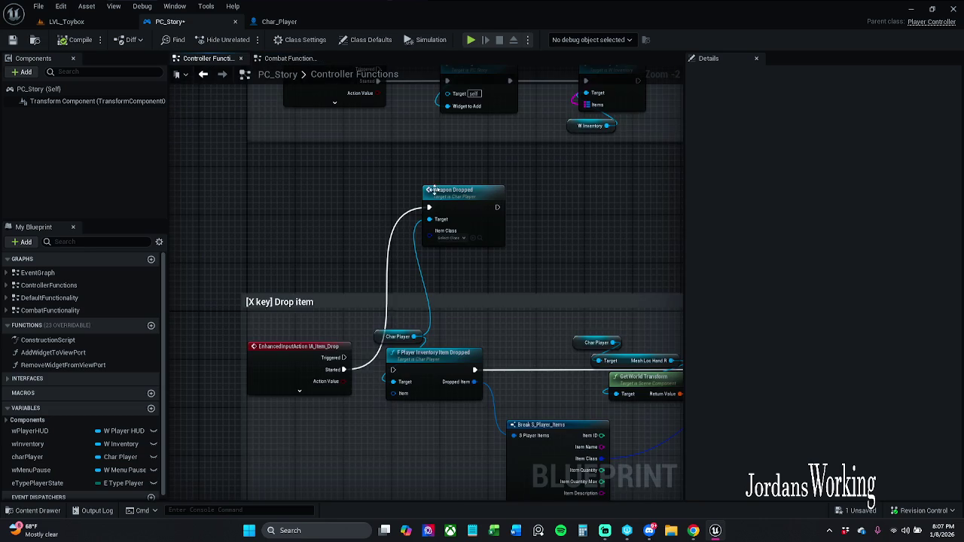
Open Char_Player's Weapon Dropped function, then the Spawn Weapon function it calls
double_click(464, 210)
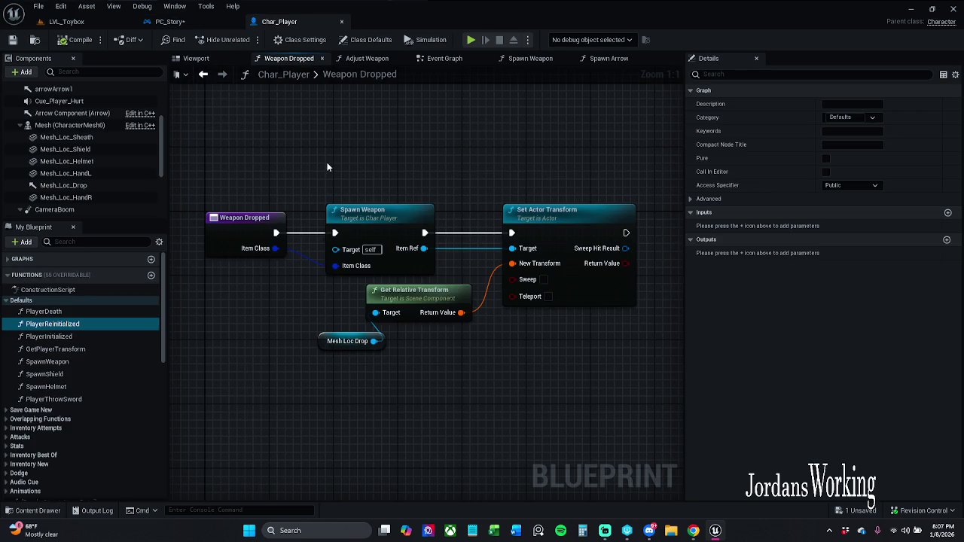
double_click(354, 213)
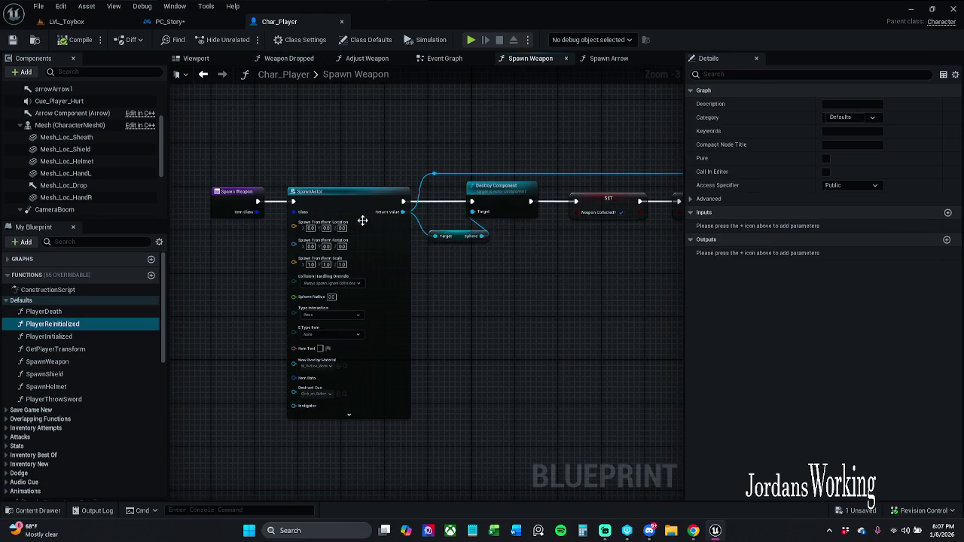
mouse_move(482, 269)
left_mouse_down()
mouse_move(198, 269)
mouse_move(433, 276)
left_mouse_up()
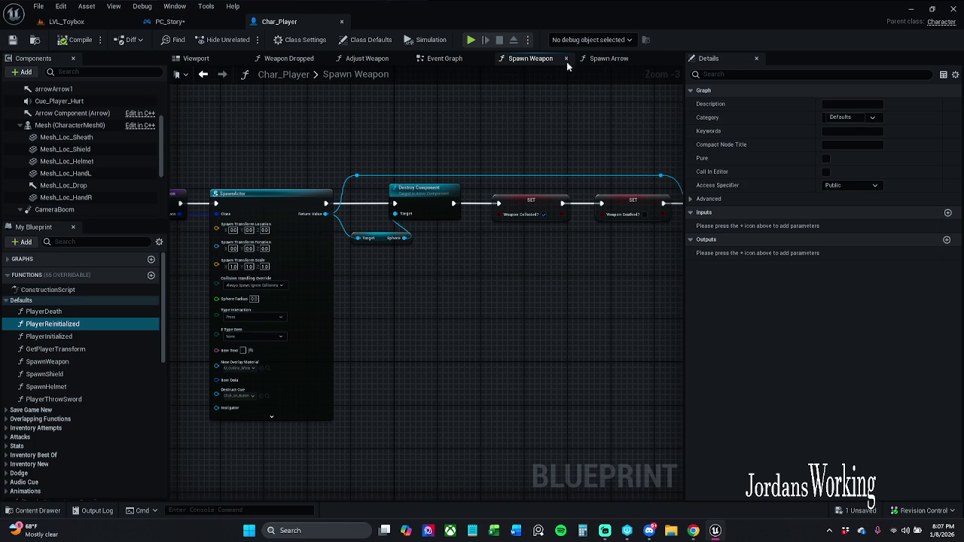
Cycle through Char_Player's function graphs, closing the Adjust Weapon, Event Graph and Spawn Arrow tabs
left_click(203, 74)
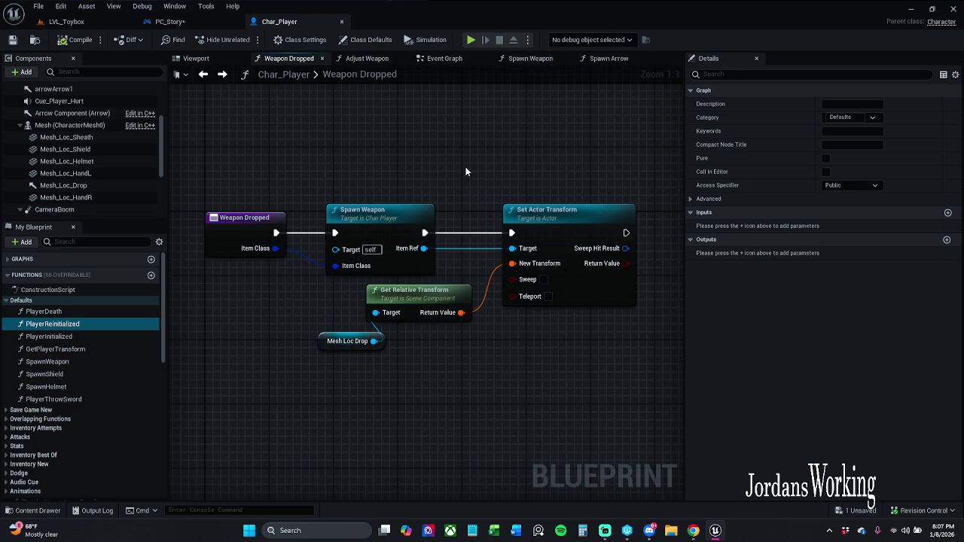
left_click(530, 58)
left_click(565, 58)
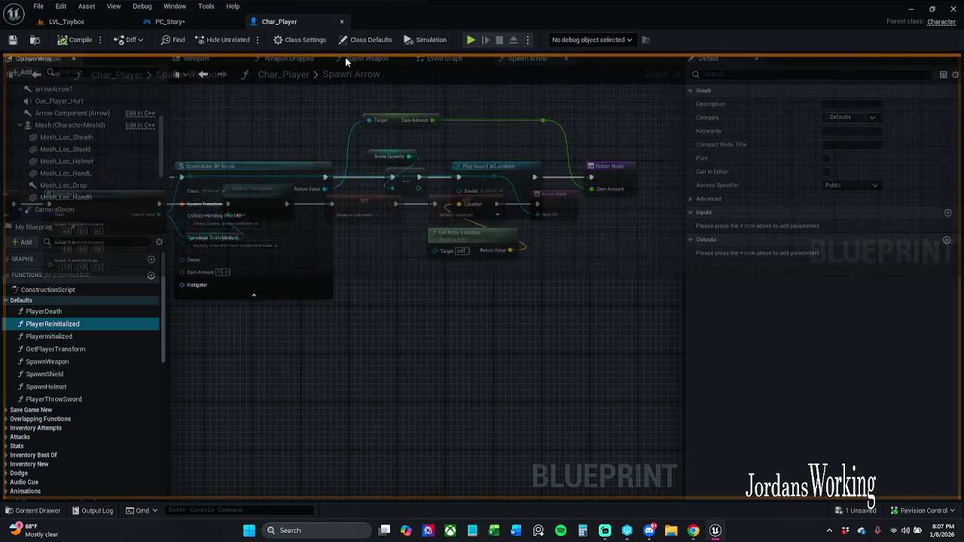
left_click(444, 59)
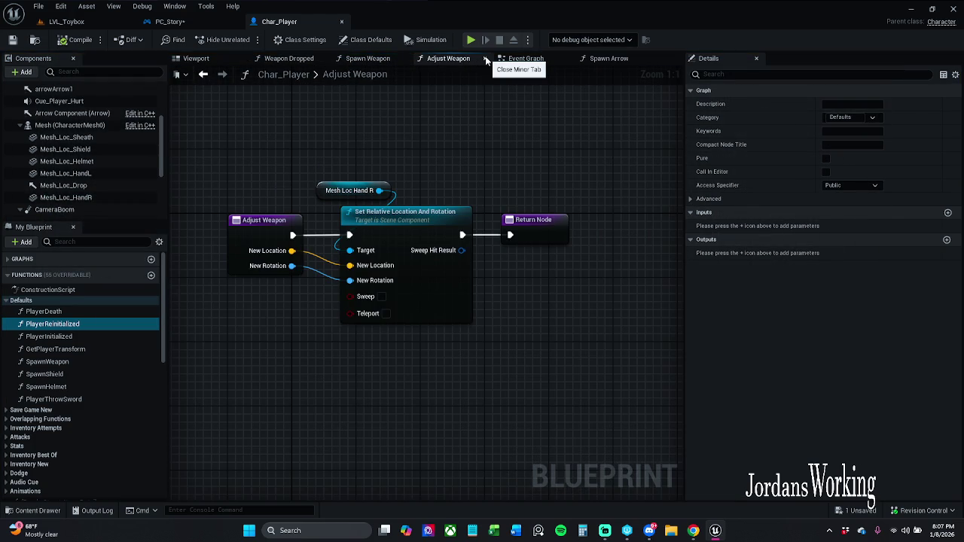
left_click(485, 59)
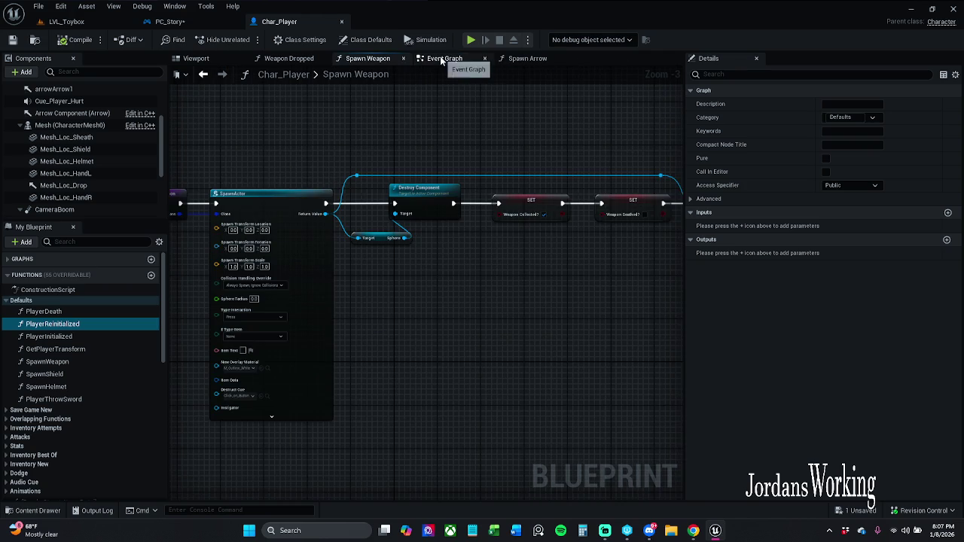
left_click(456, 59)
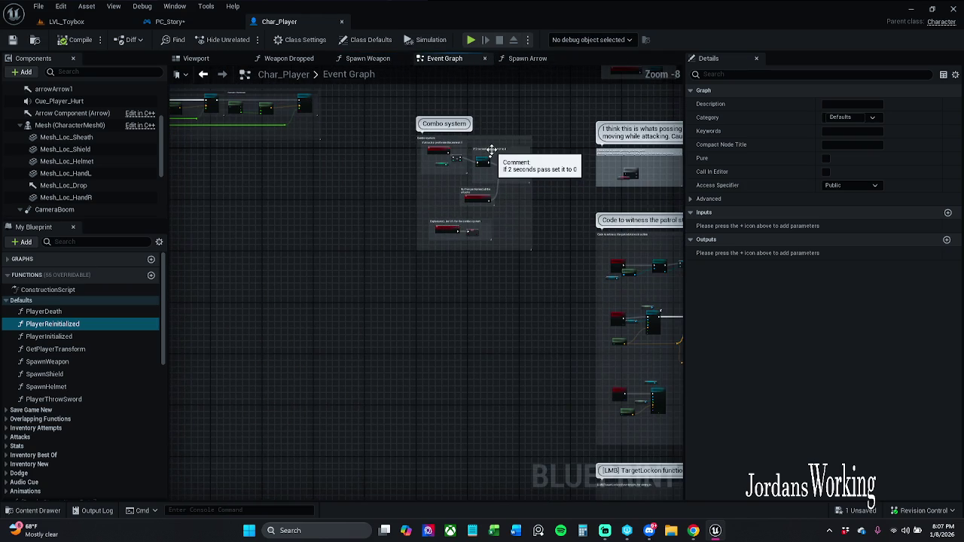
scroll(494, 151, "down", 9)
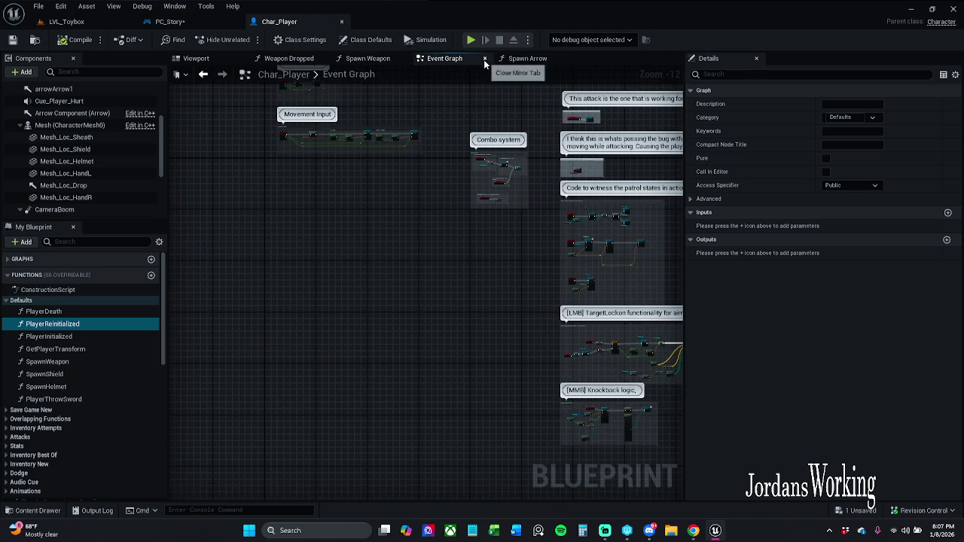
left_click(484, 58)
left_click_drag(293, 118, 559, 120)
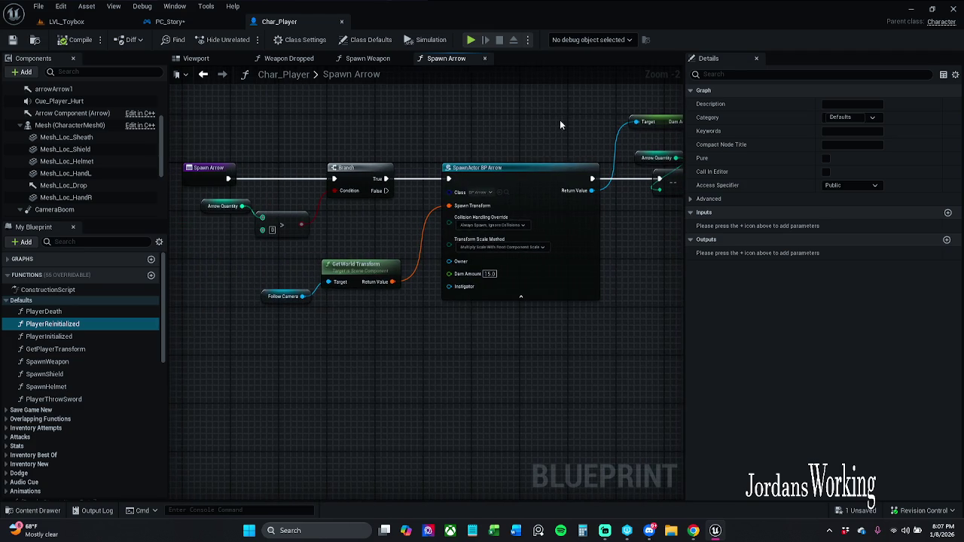
left_click(485, 59)
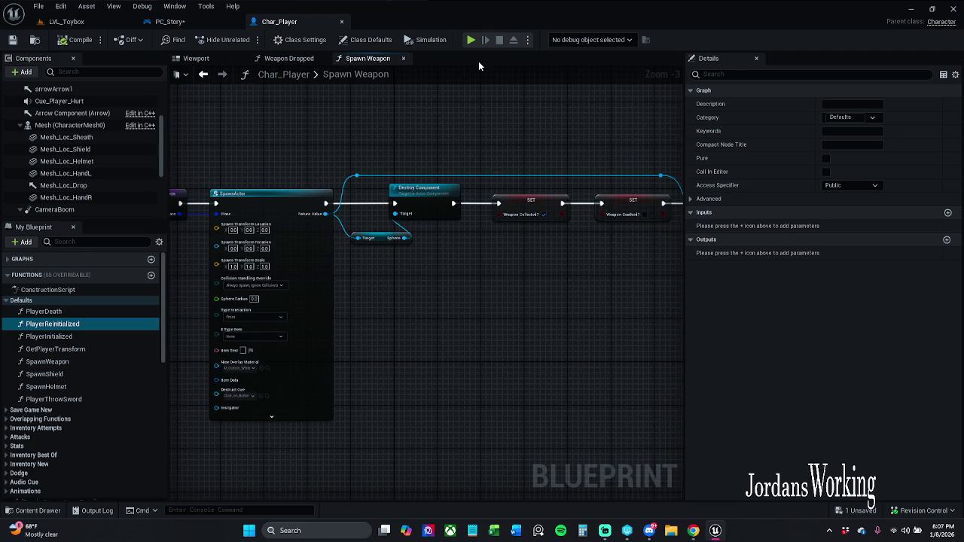
Inspect Spawn Weapon's SpawnActor, SET nodes and Return Node, then go back to PC_Story
mouse_move(479, 67)
left_mouse_down()
mouse_move(366, 123)
mouse_move(479, 138)
left_mouse_up()
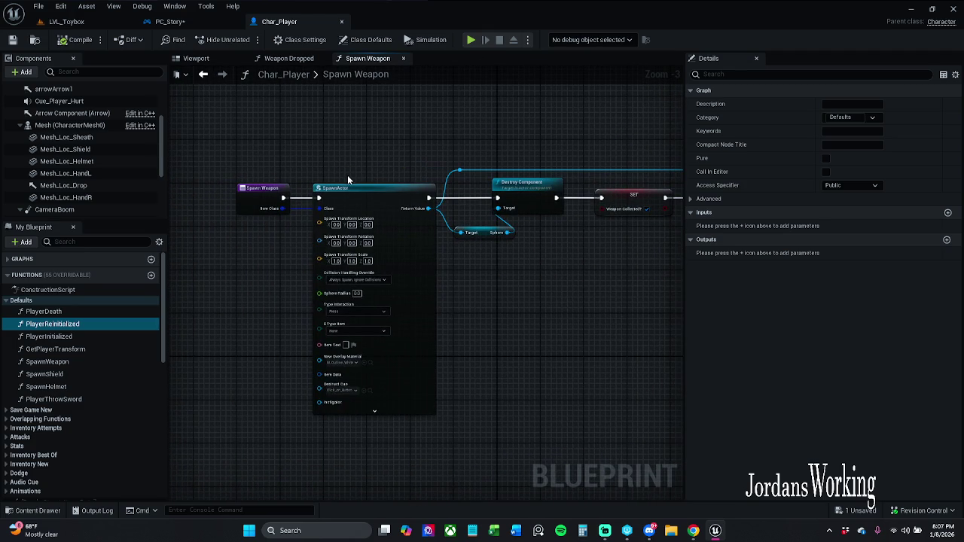
scroll(347, 174, "up", 2)
left_click_drag(347, 173, 324, 164)
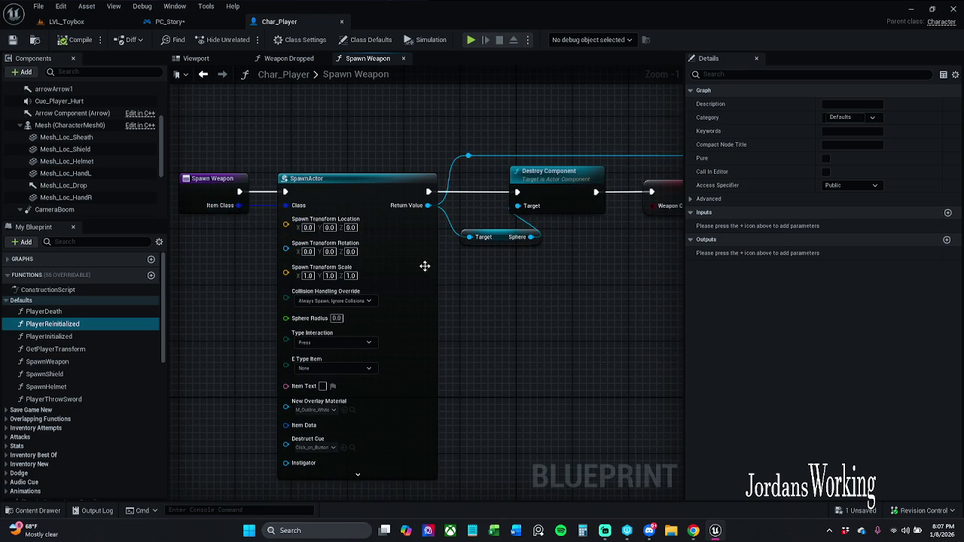
mouse_move(424, 266)
left_mouse_down()
mouse_move(172, 291)
mouse_move(279, 289)
left_mouse_up()
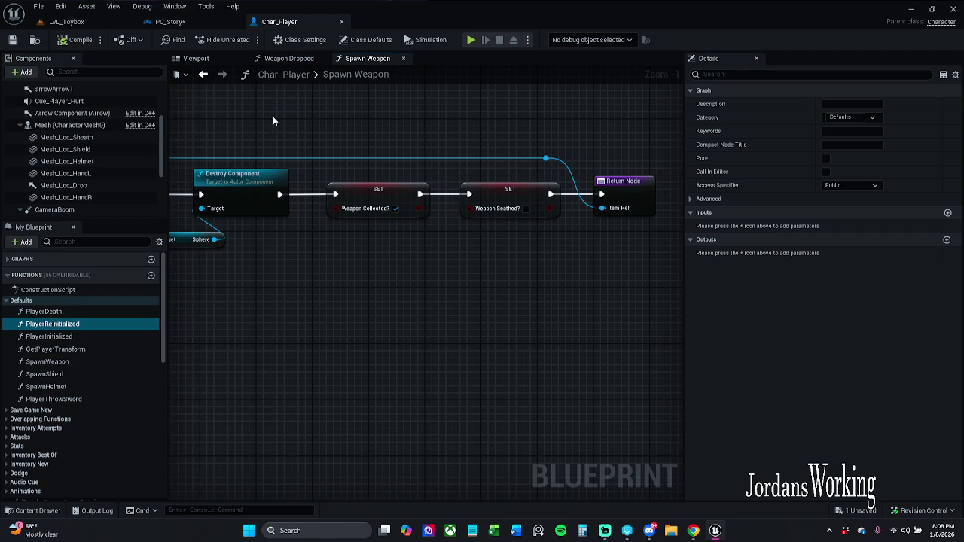
left_click_drag(272, 116, 390, 119)
scroll(390, 119, "down", 1)
mouse_move(316, 174)
left_mouse_down()
mouse_move(188, 174)
mouse_move(452, 173)
mouse_move(426, 172)
left_mouse_up()
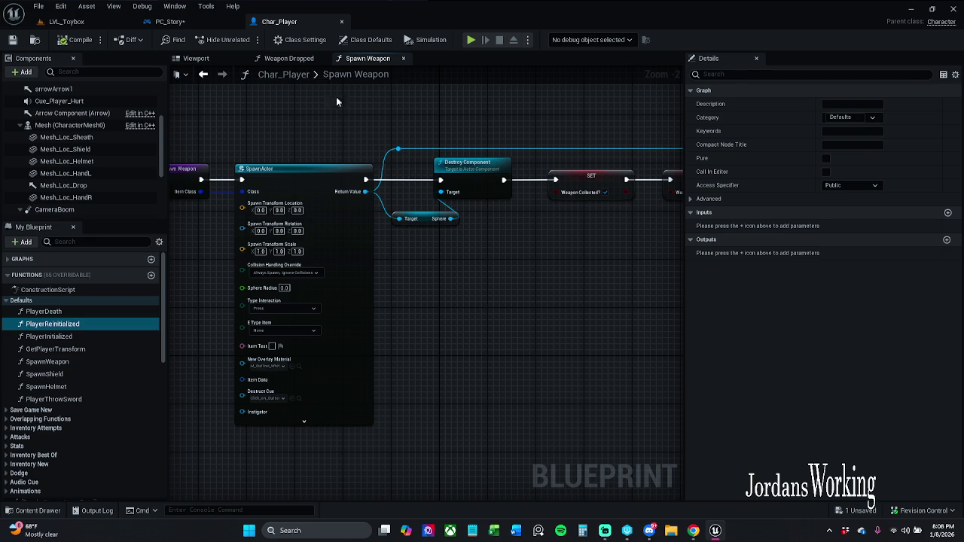
left_click(294, 58)
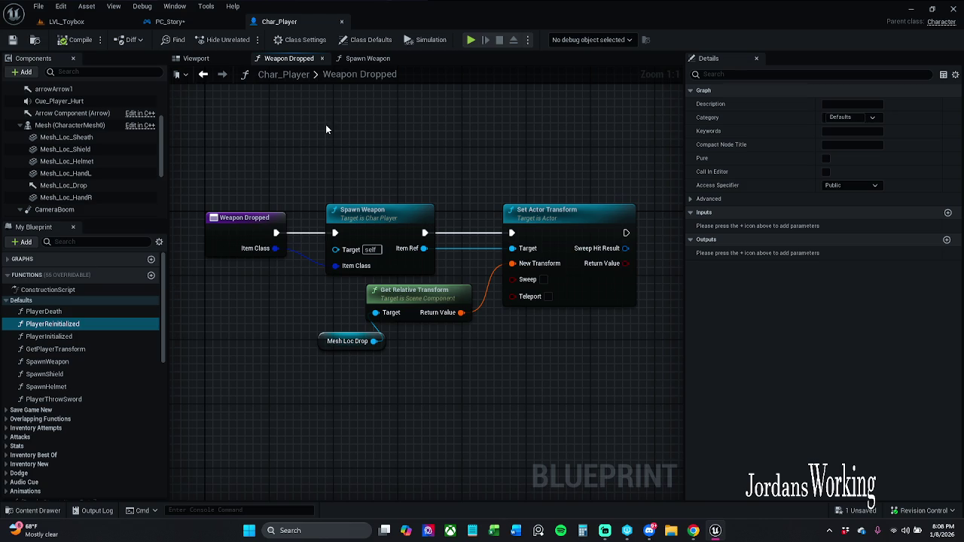
left_click(187, 23)
Deselect the Weapon Dropped node and save the PC_Story blueprint
left_click(361, 204)
scroll(382, 215, "down", 3)
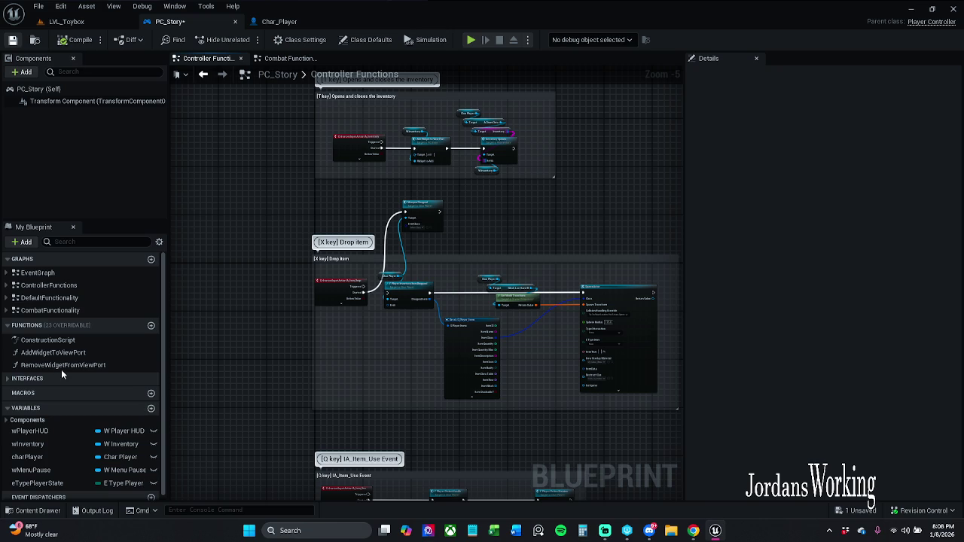
key("ctrl+s")
left_click(6, 273)
left_click(6, 273)
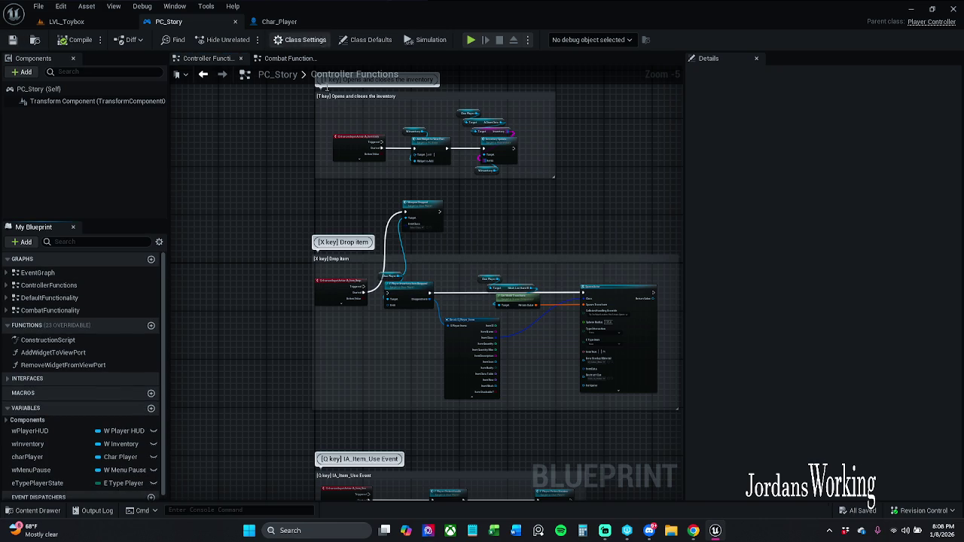
Scroll down through the Q key, V key and E key sections of Controller Functions
scroll(442, 197, "down", 2)
scroll(443, 197, "up", 6)
scroll(442, 197, "down", 2)
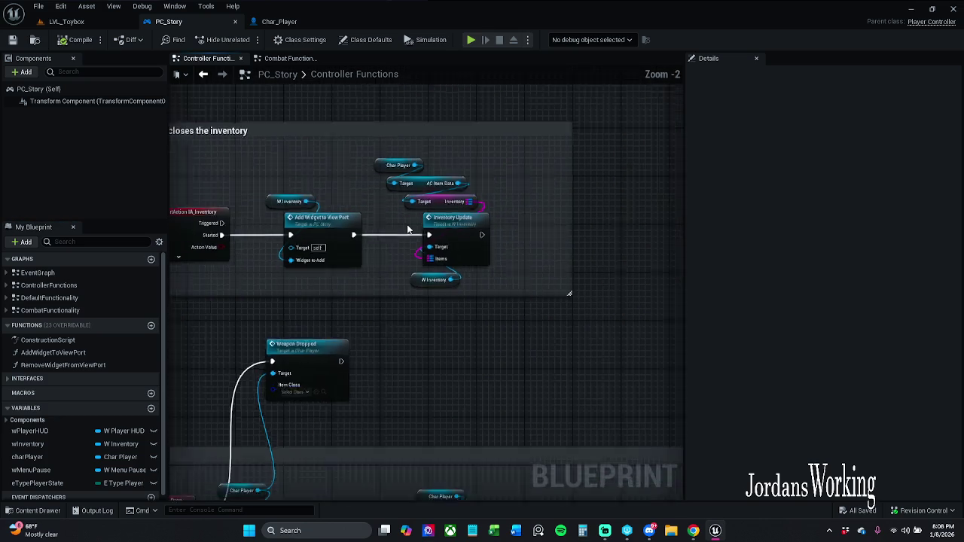
scroll(472, 226, "down", 2)
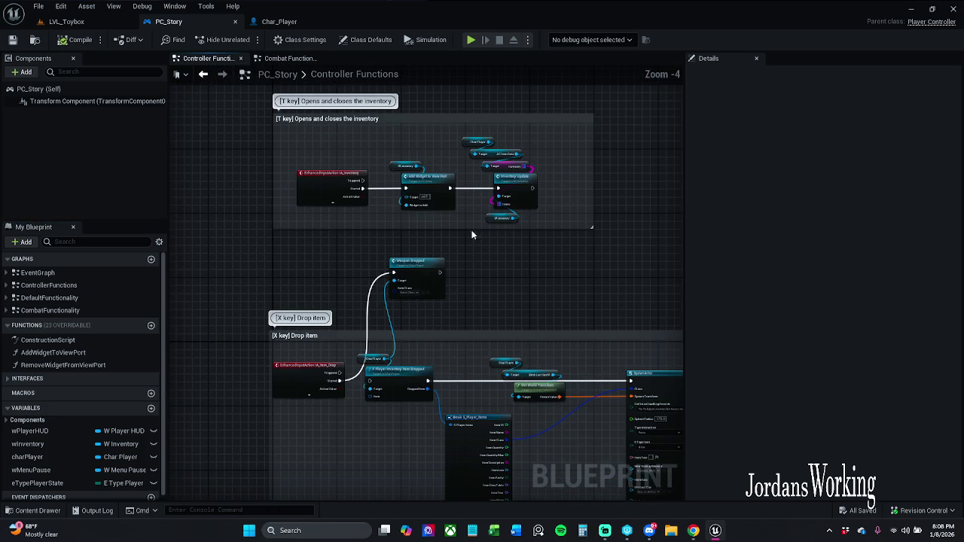
scroll(489, 271, "down", 3)
left_click_drag(487, 265, 456, 100)
left_click_drag(486, 299, 488, 203)
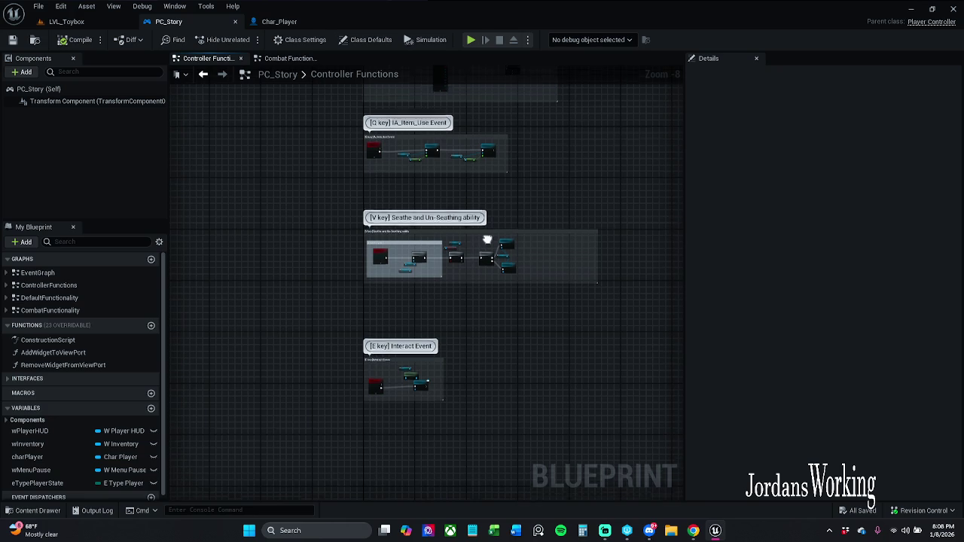
scroll(489, 263, "up", 6)
scroll(470, 293, "down", 1)
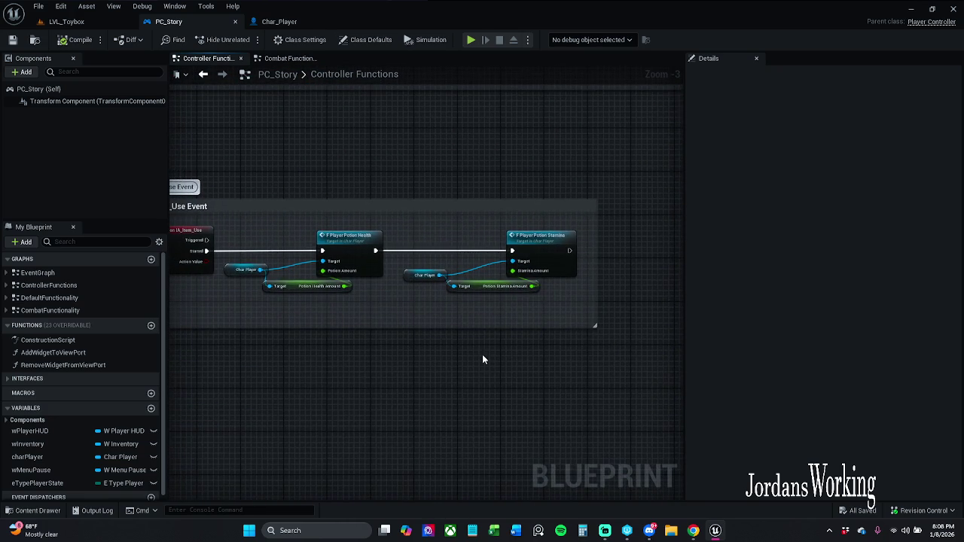
Centre the [X key] Drop item nodes, briefly checking the Combat Functionality graph
mouse_move(482, 354)
left_mouse_down()
mouse_move(521, 359)
mouse_move(400, 399)
mouse_move(452, 441)
left_mouse_up()
scroll(469, 394, "down", 1)
left_click_drag(353, 272, 467, 271)
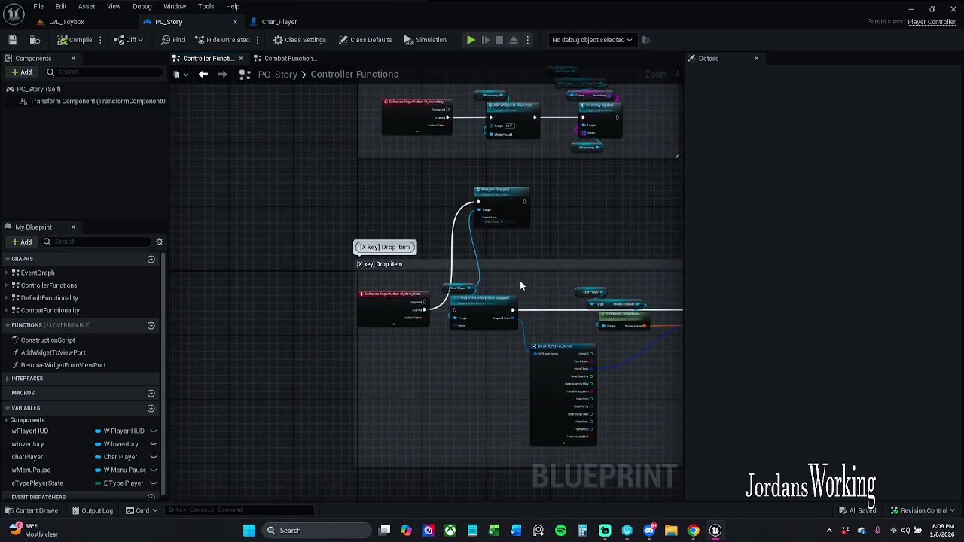
scroll(482, 271, "up", 3)
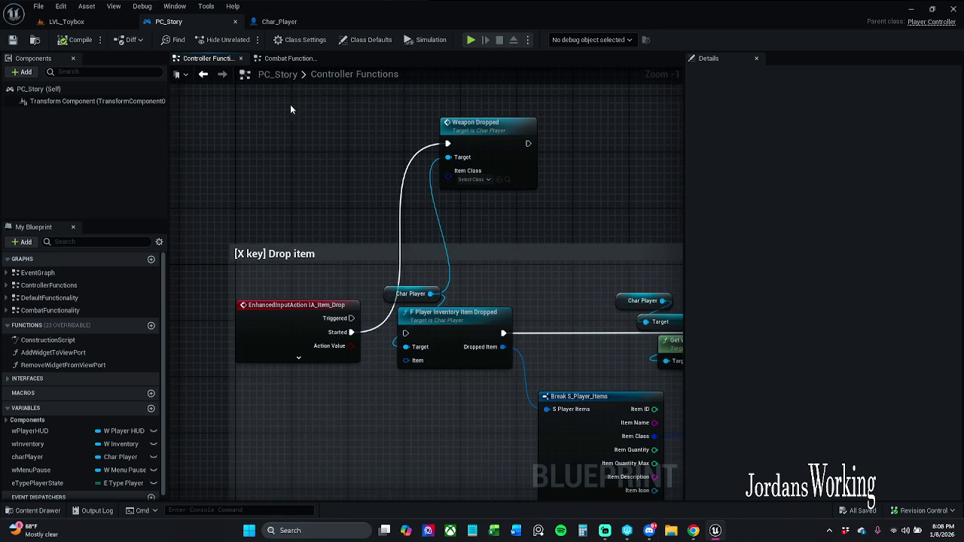
left_click(294, 59)
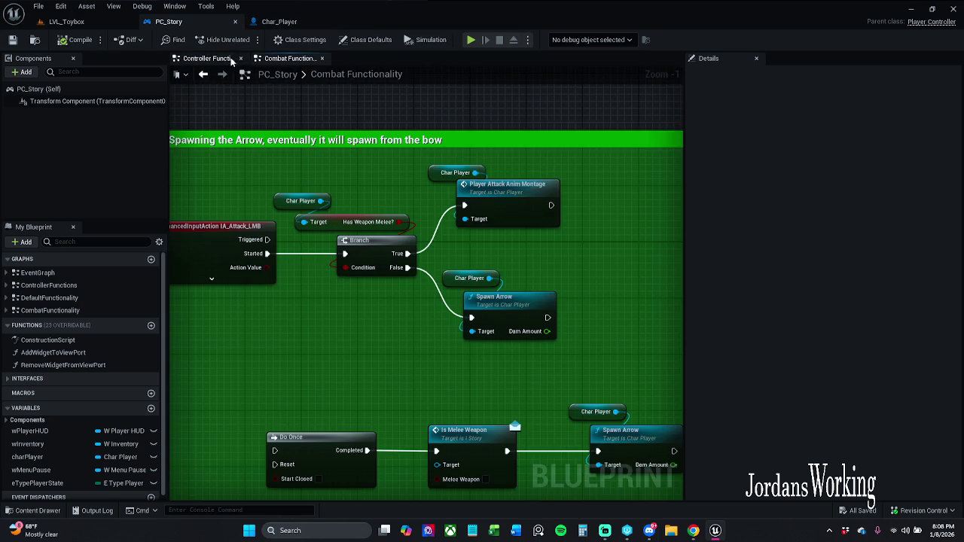
left_click(224, 58)
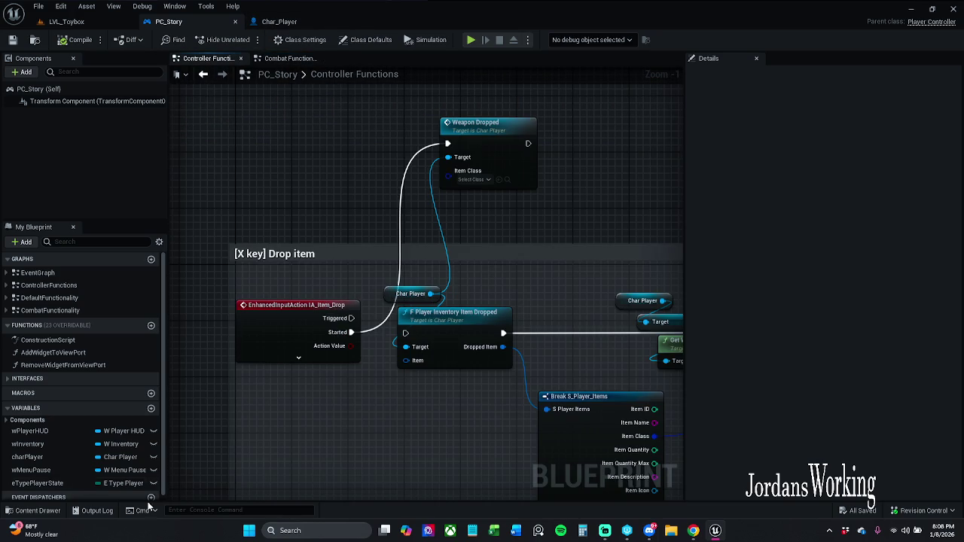
Open BP_Item_Sword from _MyContent > Actors > _Inventory in the Content Drawer
left_click(31, 511)
left_click(284, 367)
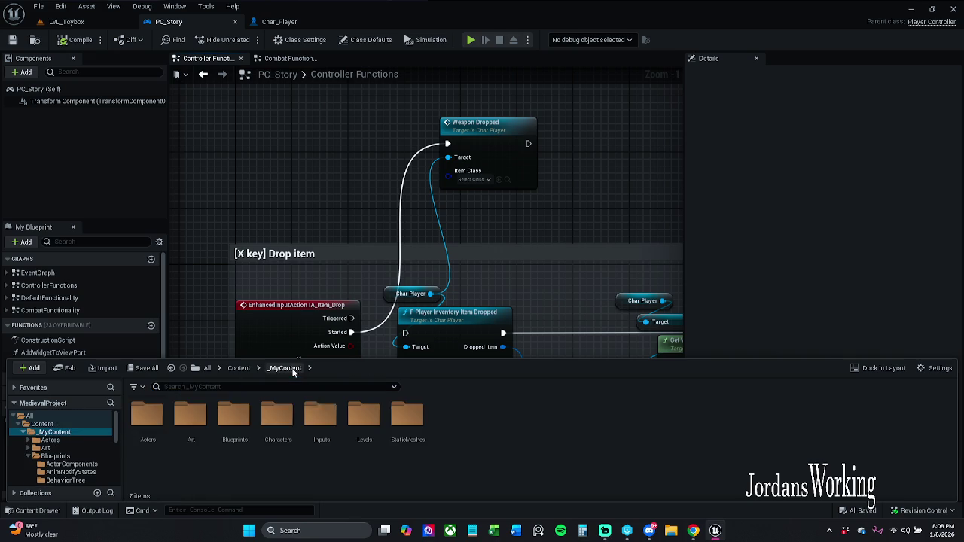
double_click(147, 418)
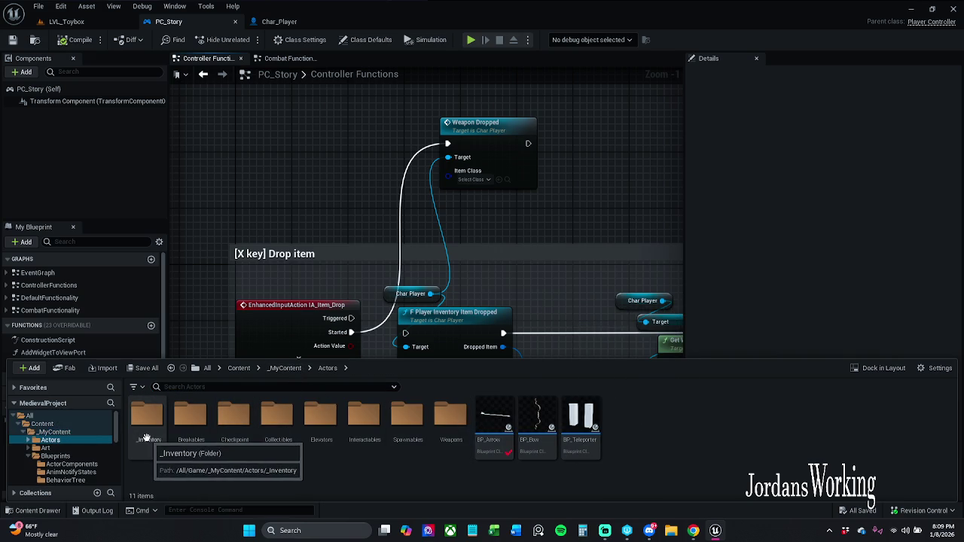
mouse_move(547, 457)
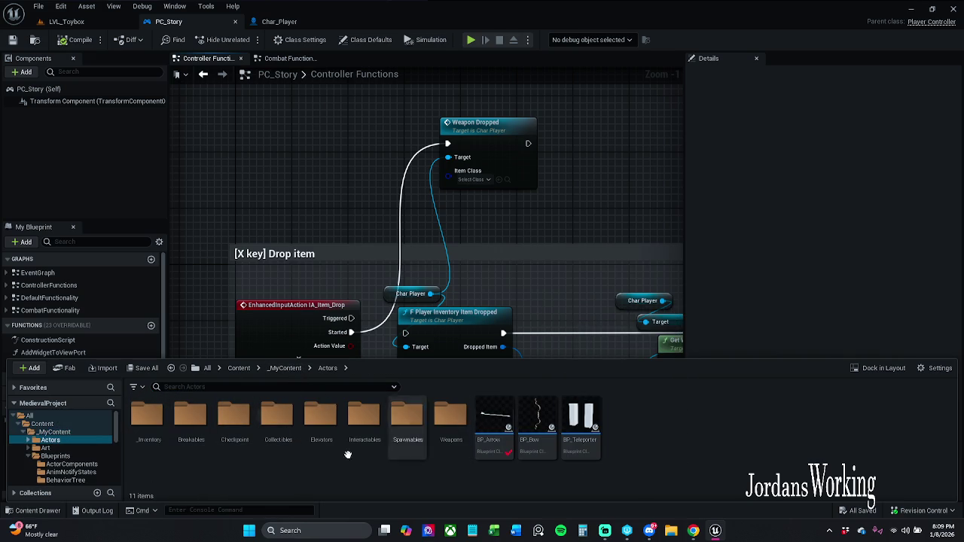
double_click(155, 438)
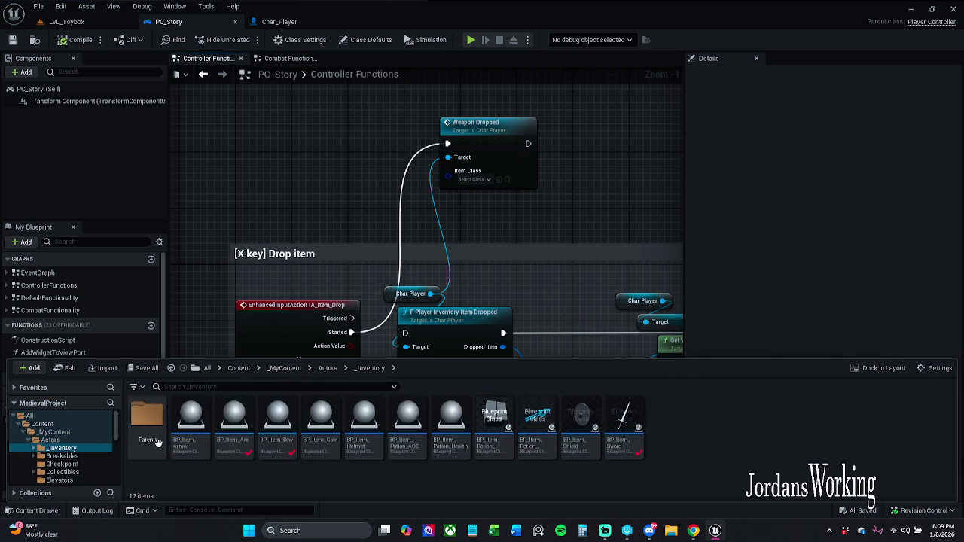
double_click(623, 441)
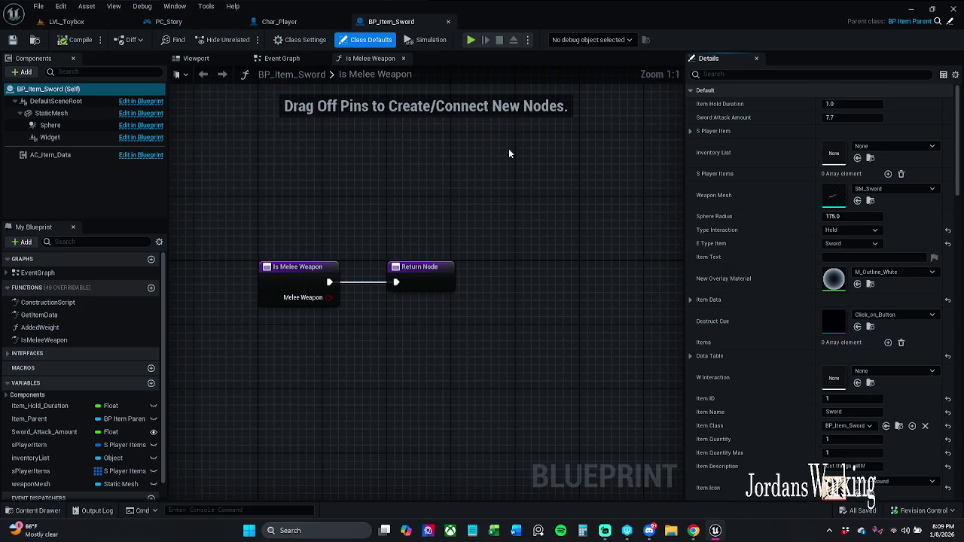
Close Is Melee Weapon and frame the sword's Event Interact through Attach Weapon to Hand chain
left_click(281, 58)
left_click(403, 58)
scroll(369, 182, "down", 7)
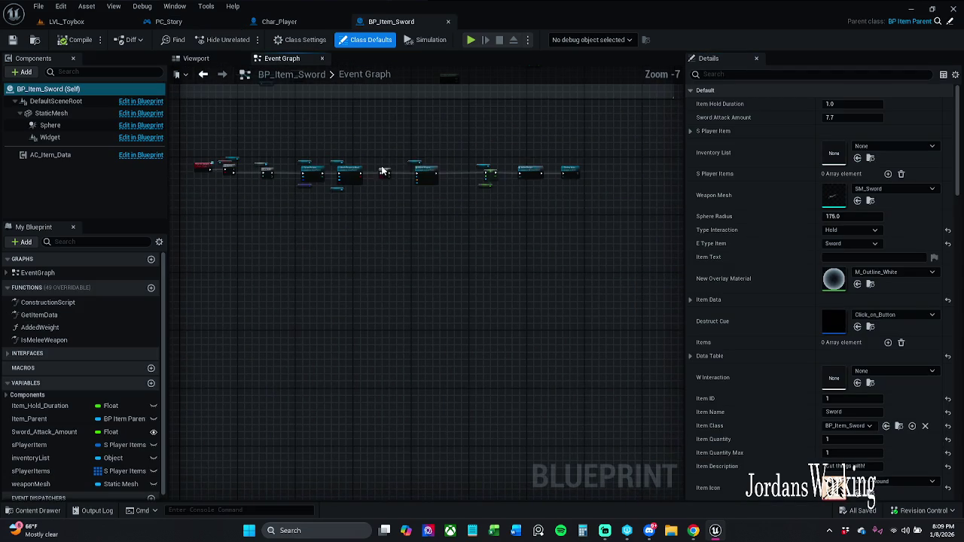
scroll(426, 208, "up", 5)
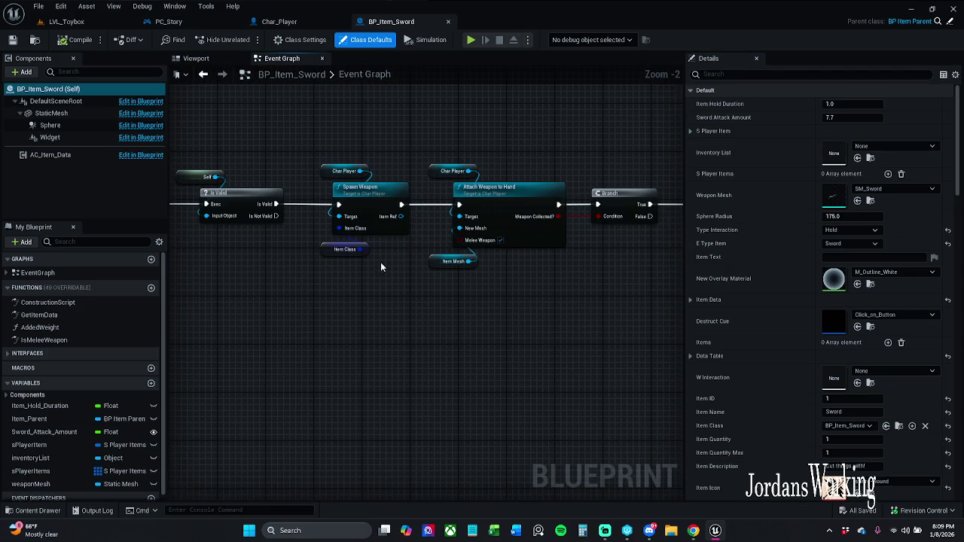
left_click_drag(381, 262, 472, 269)
scroll(476, 260, "down", 1)
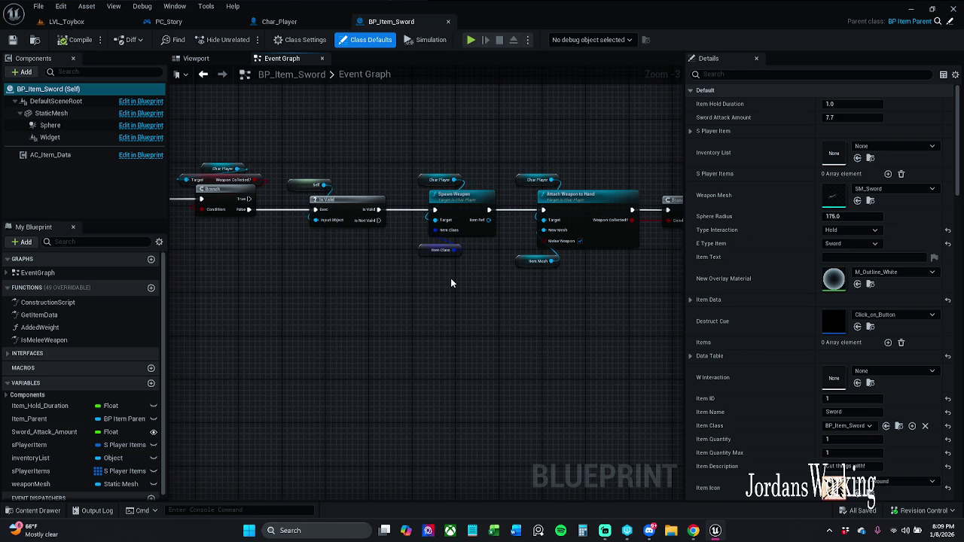
mouse_move(451, 283)
left_mouse_down()
mouse_move(389, 288)
mouse_move(663, 320)
mouse_move(613, 344)
mouse_move(429, 340)
left_mouse_up()
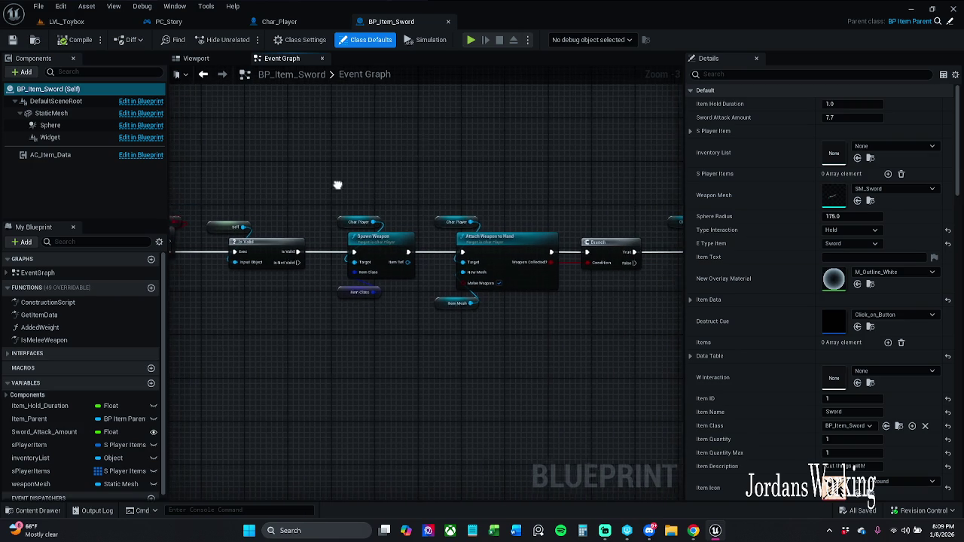
mouse_move(338, 183)
left_mouse_down()
mouse_move(449, 183)
mouse_move(500, 200)
left_mouse_up()
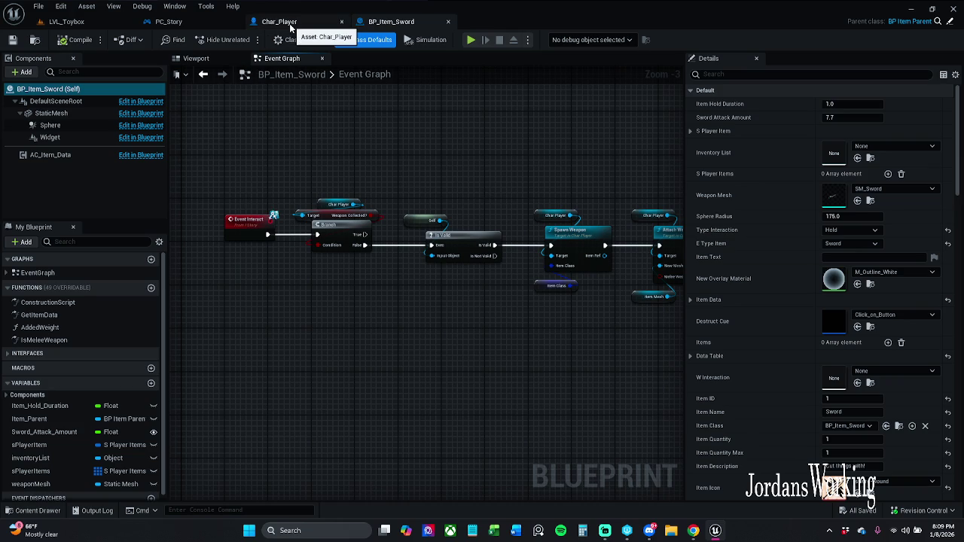
left_click_drag(430, 138, 326, 115)
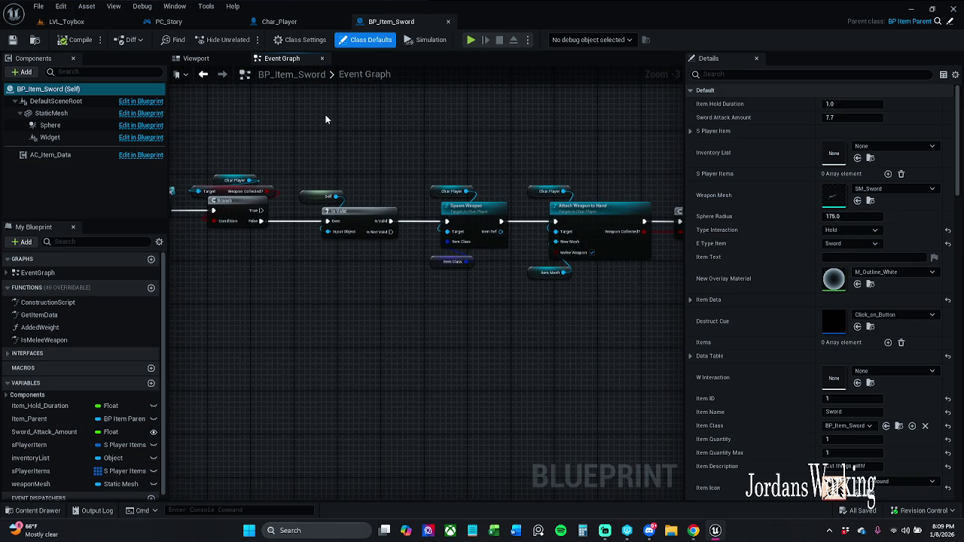
Lower Char_Player's Get Relative Transform and Mesh Loc Drop nodes, save, and view Spawn Weapon
left_click(279, 21)
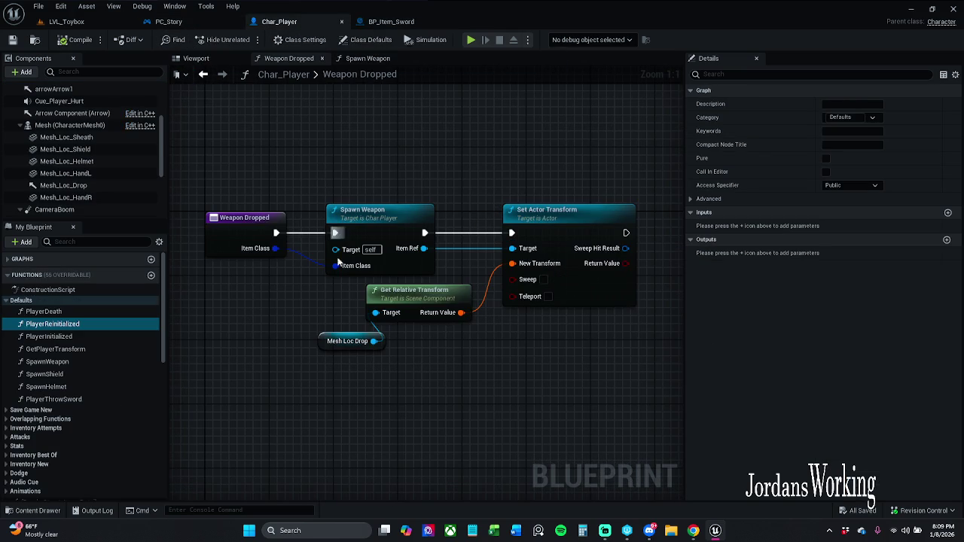
mouse_move(332, 400)
left_mouse_down()
mouse_move(463, 280)
mouse_move(445, 311)
left_mouse_up()
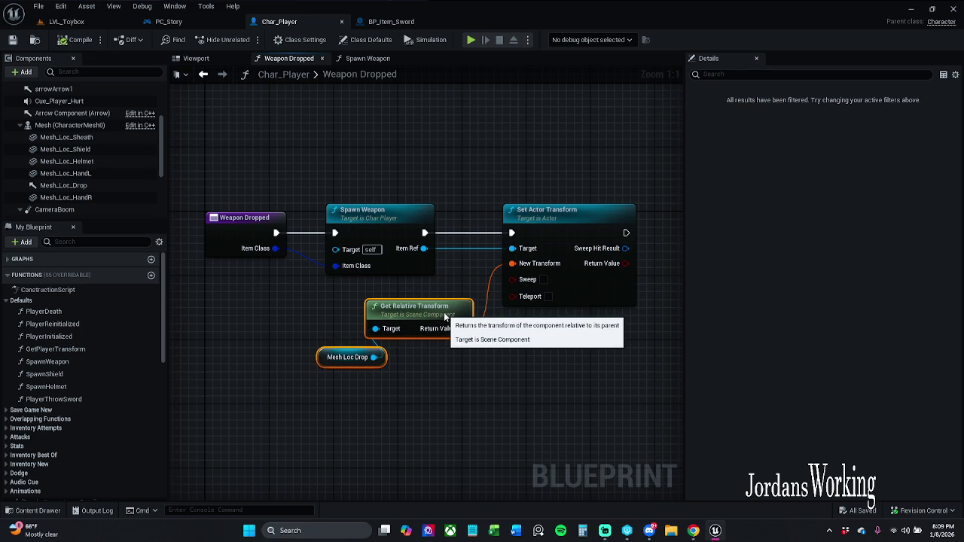
left_click(493, 373)
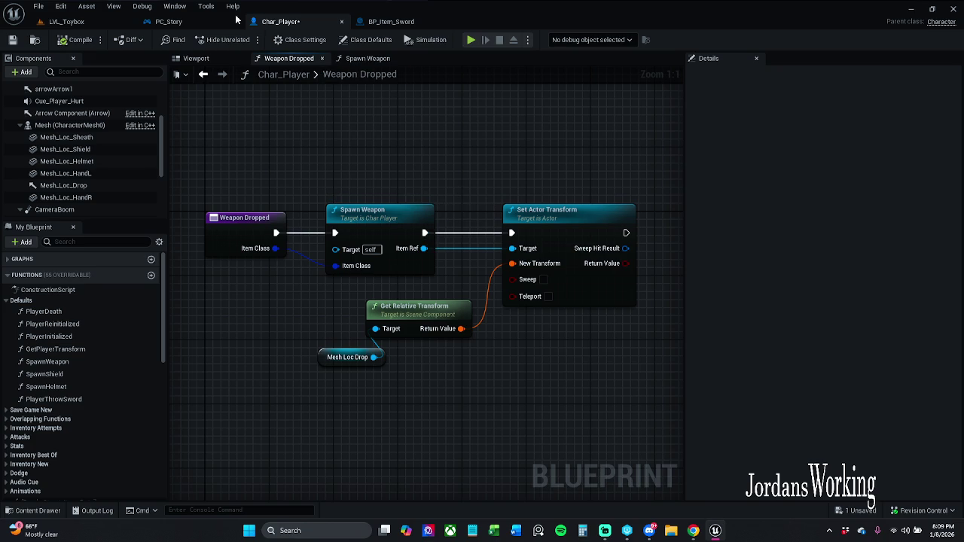
left_click(13, 40)
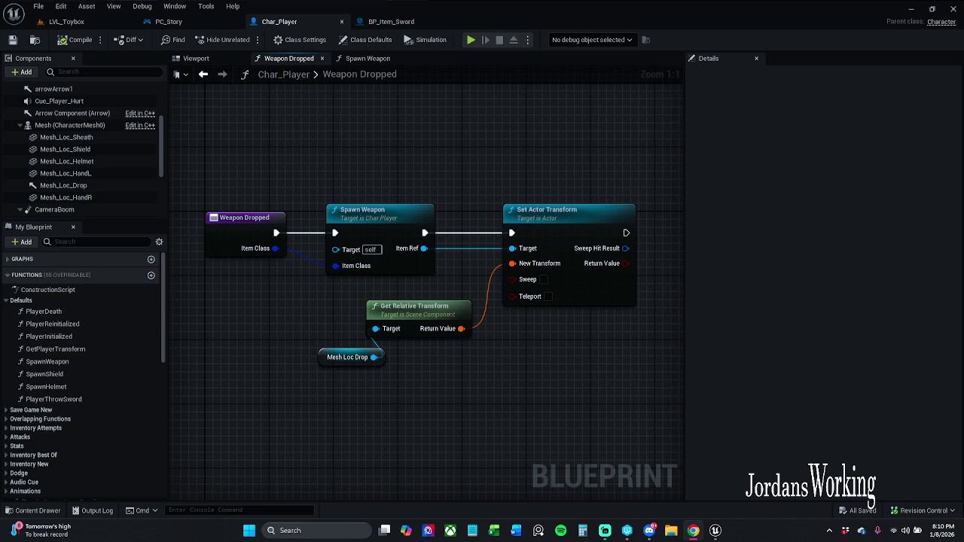
left_click(350, 59)
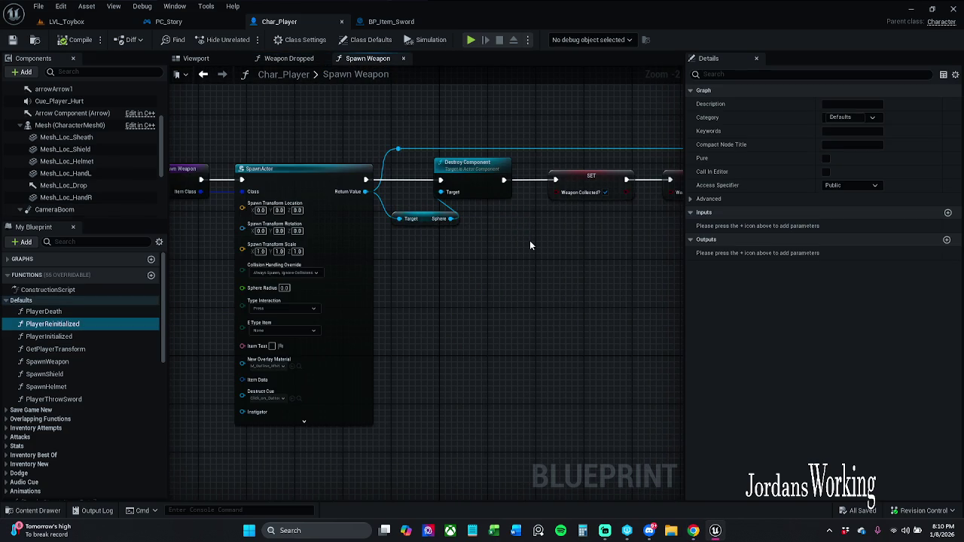
Pan and zoom the Spawn Weapon graph, then glance at the PC_Story blueprint
mouse_move(530, 240)
left_mouse_down()
mouse_move(407, 258)
mouse_move(594, 222)
left_mouse_up()
scroll(471, 252, "down", 1)
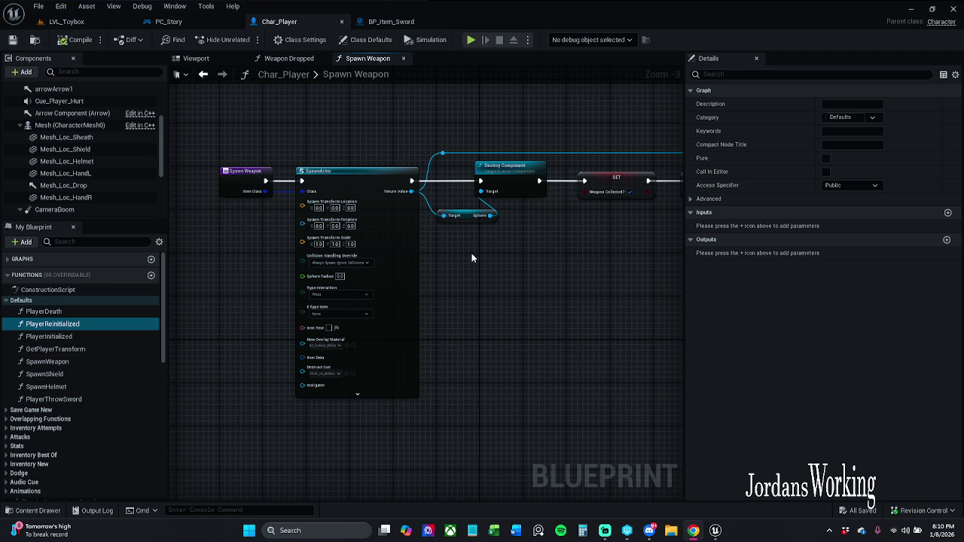
left_click(179, 23)
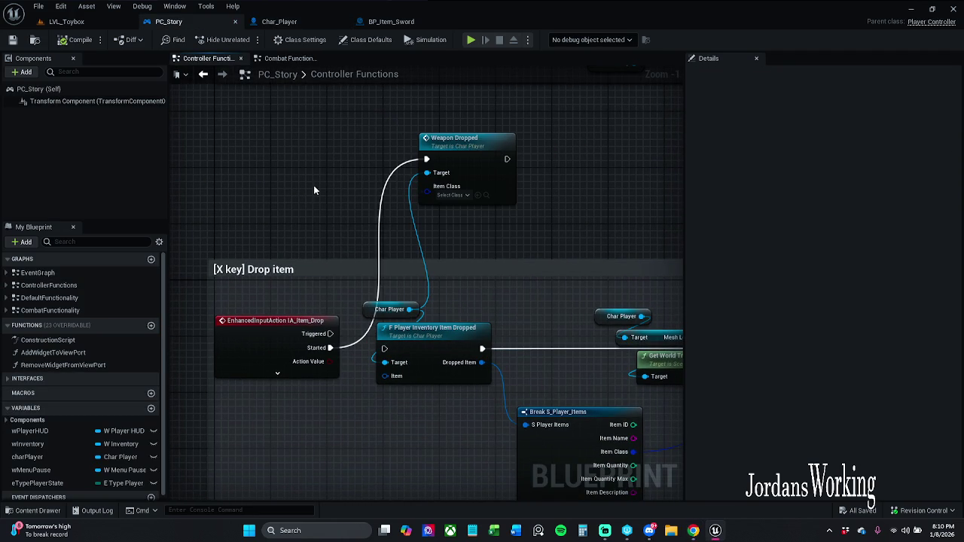
scroll(365, 205, "down", 1)
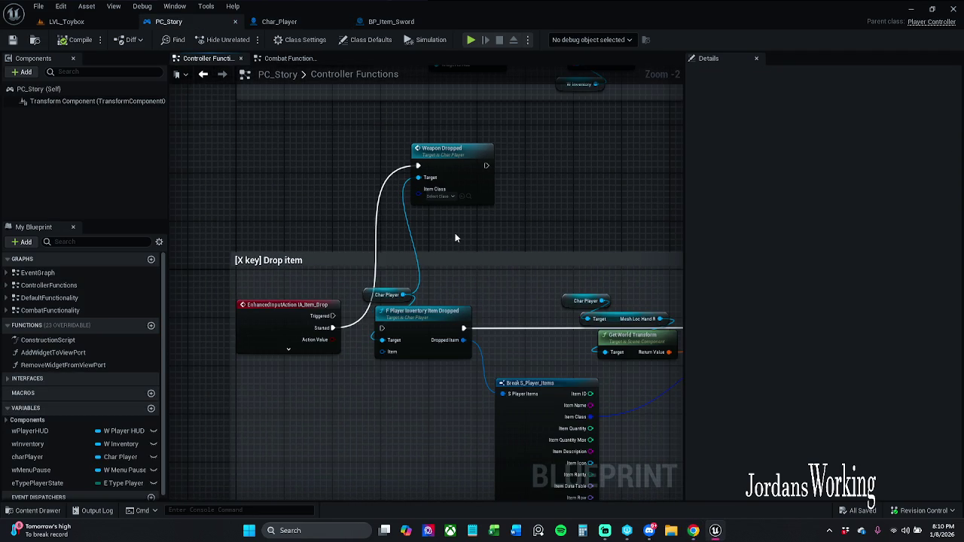
Back in Char_Player, inspect the SpawnActor, Destroy Component and SET nodes, then return to Weapon Dropped
left_click(280, 21)
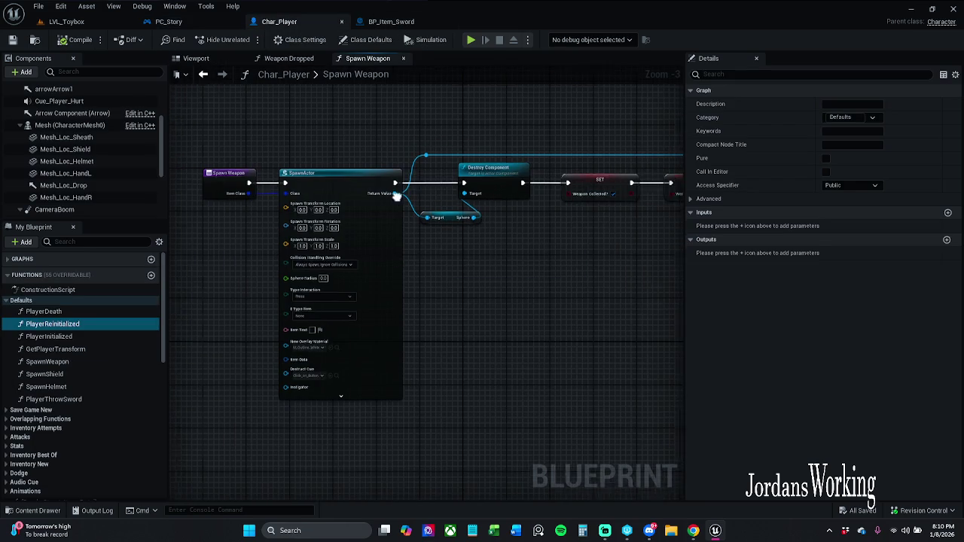
mouse_move(344, 196)
left_mouse_down()
mouse_move(317, 192)
mouse_move(405, 189)
mouse_move(662, 246)
left_mouse_up()
scroll(662, 246, "down", 2)
left_click_drag(369, 247, 511, 247)
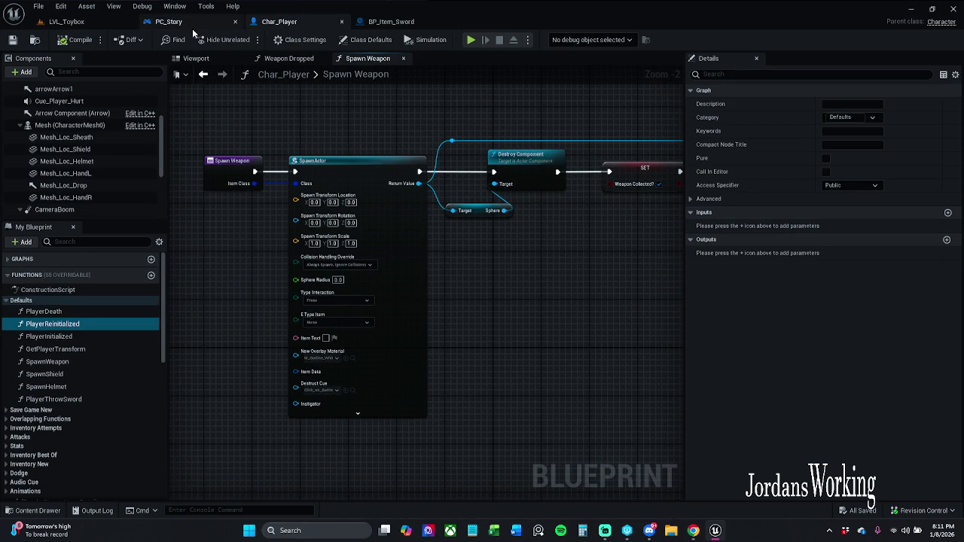
left_click(284, 60)
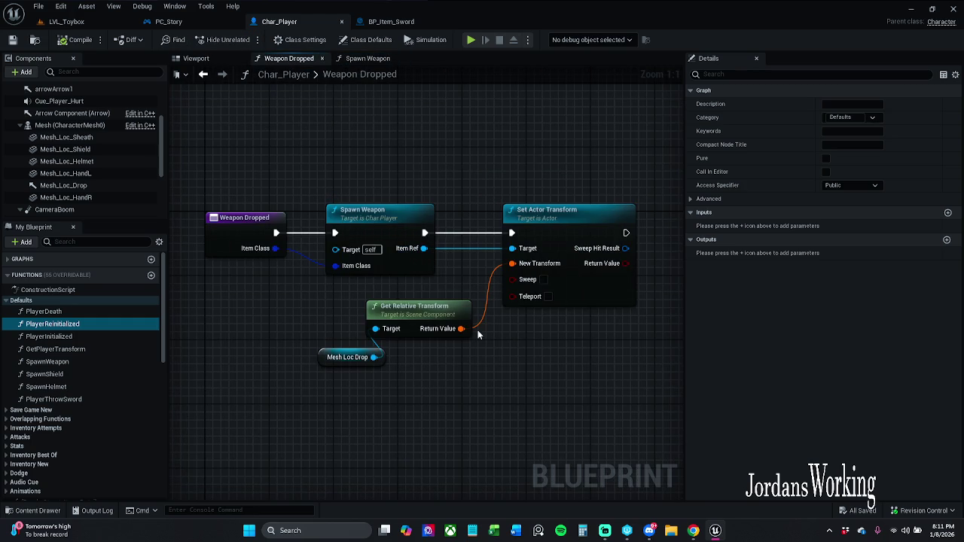
left_click(167, 21)
double_click(426, 172)
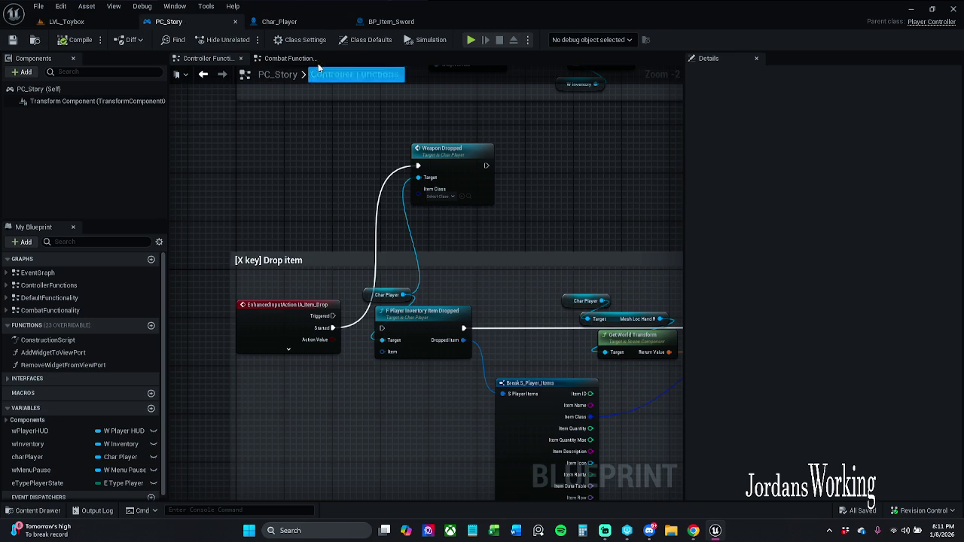
scroll(389, 186, "down", 1)
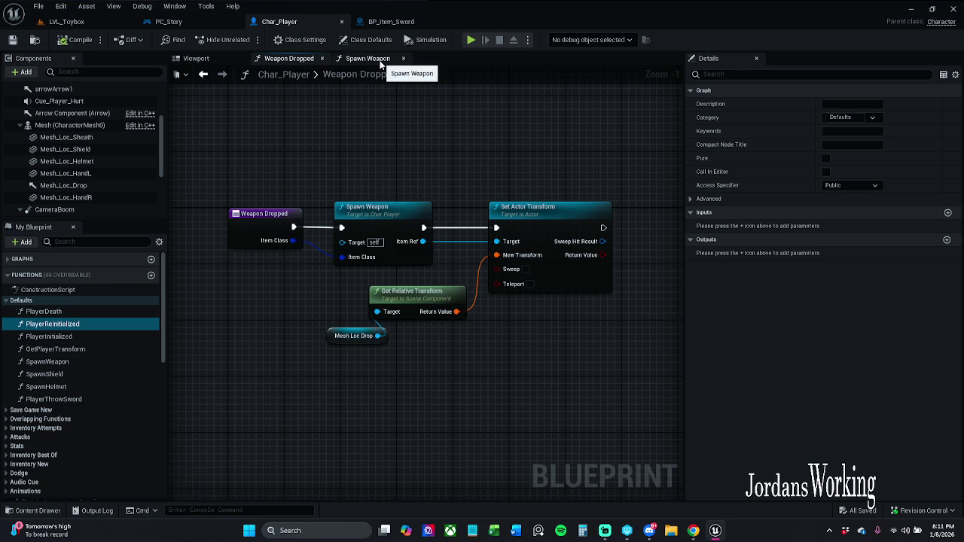
left_click(381, 62)
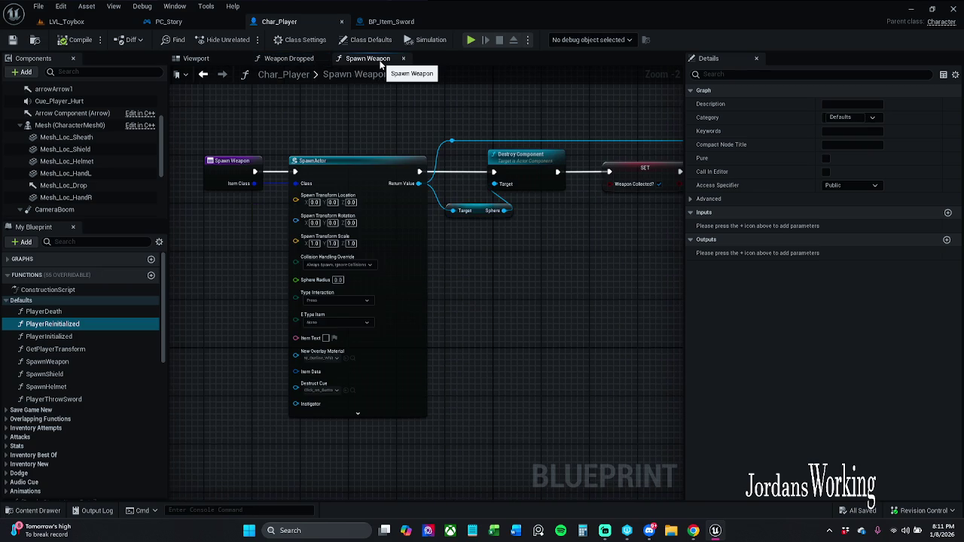
left_click(288, 60)
left_click(208, 61)
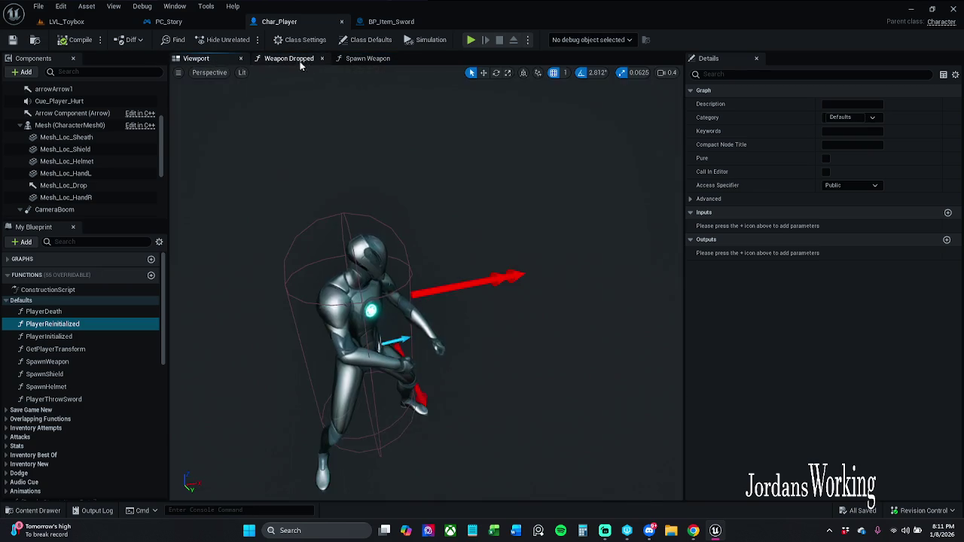
left_click(297, 59)
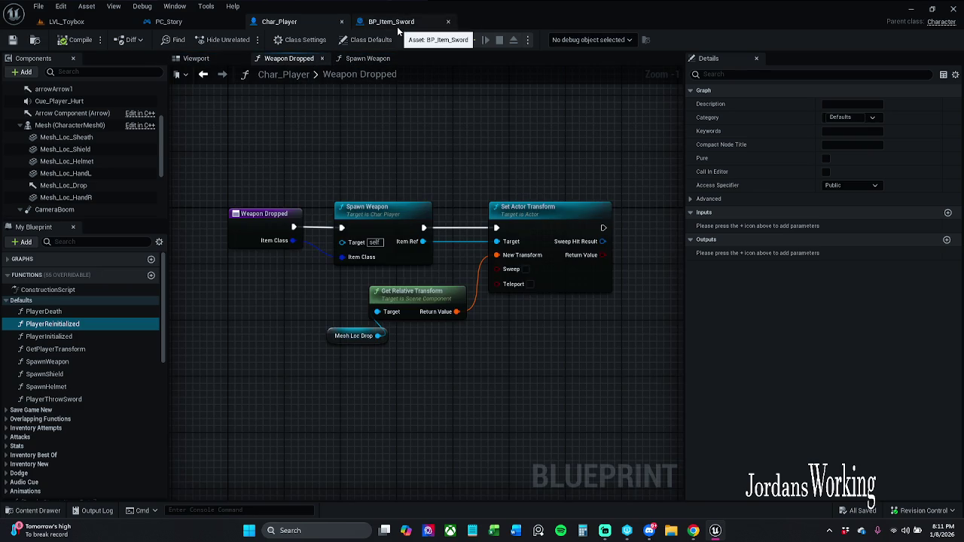
left_click(195, 24)
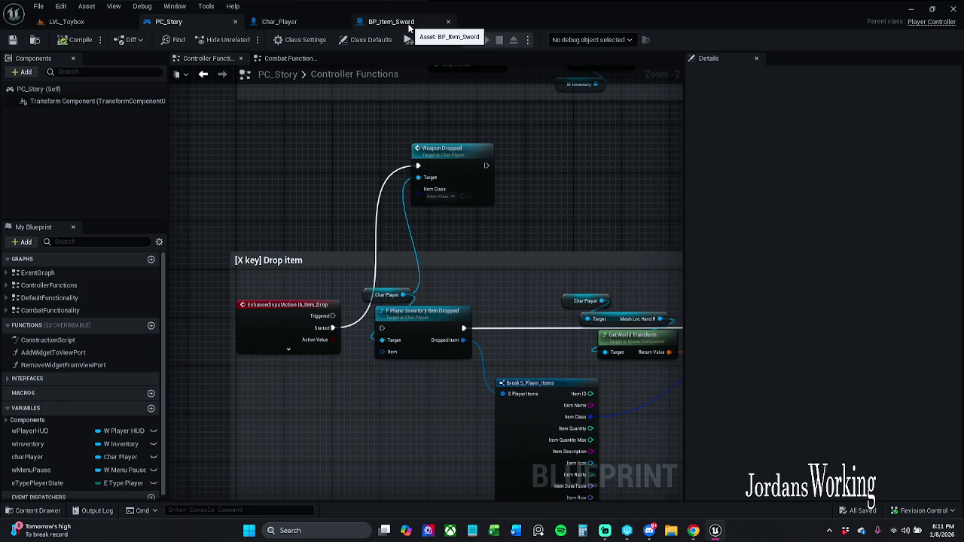
left_click(279, 21)
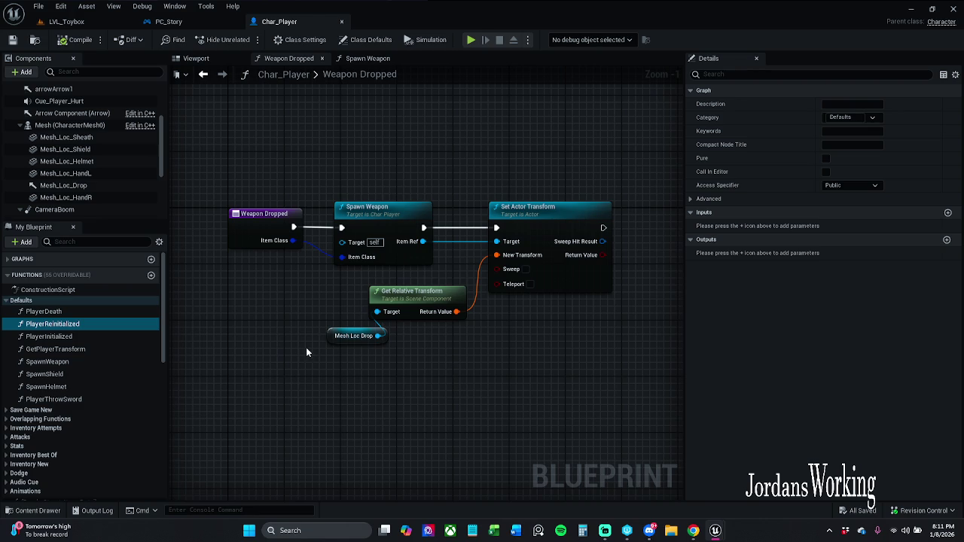
Compare Char_Player's Weapon Dropped and Spawn Weapon graphs, panning around Spawn Weapon
mouse_move(456, 311)
left_mouse_down()
mouse_move(419, 281)
mouse_move(437, 273)
mouse_move(462, 291)
left_mouse_up()
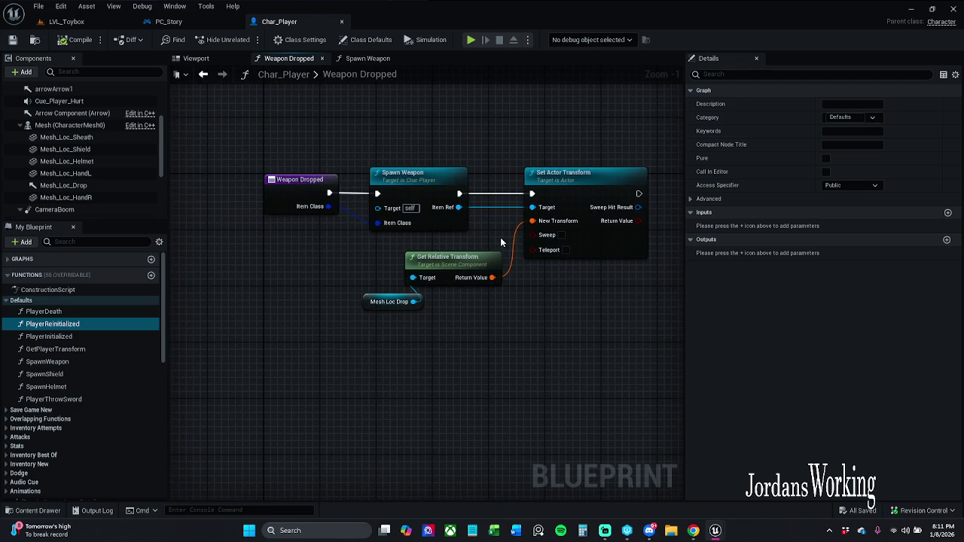
left_click(360, 58)
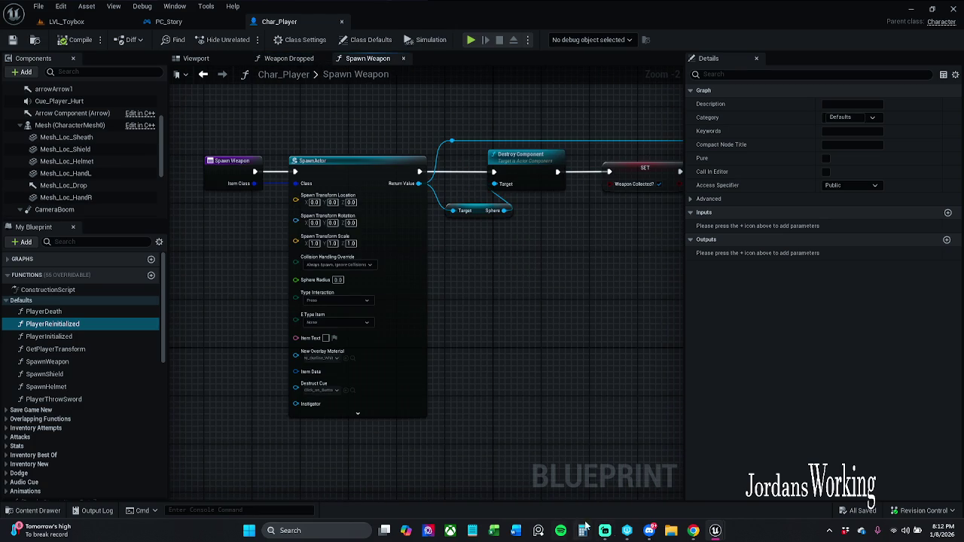
left_click(611, 534)
mouse_move(520, 322)
left_mouse_down()
mouse_move(447, 308)
mouse_move(524, 312)
left_mouse_up()
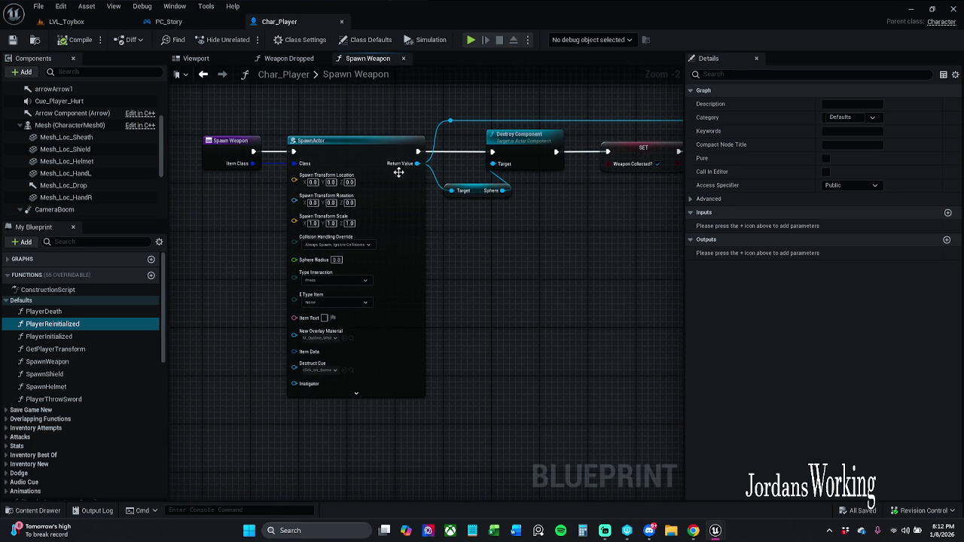
left_click(273, 60)
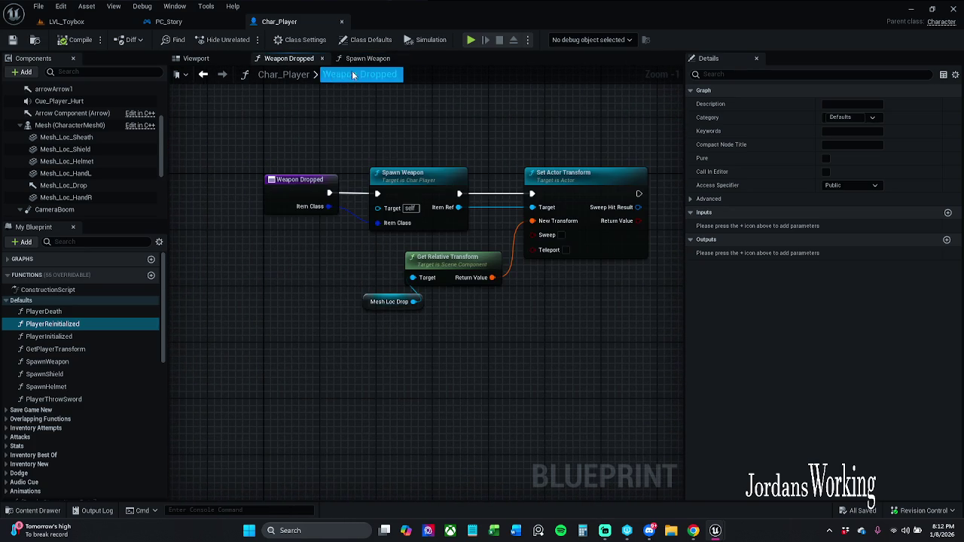
left_click(371, 59)
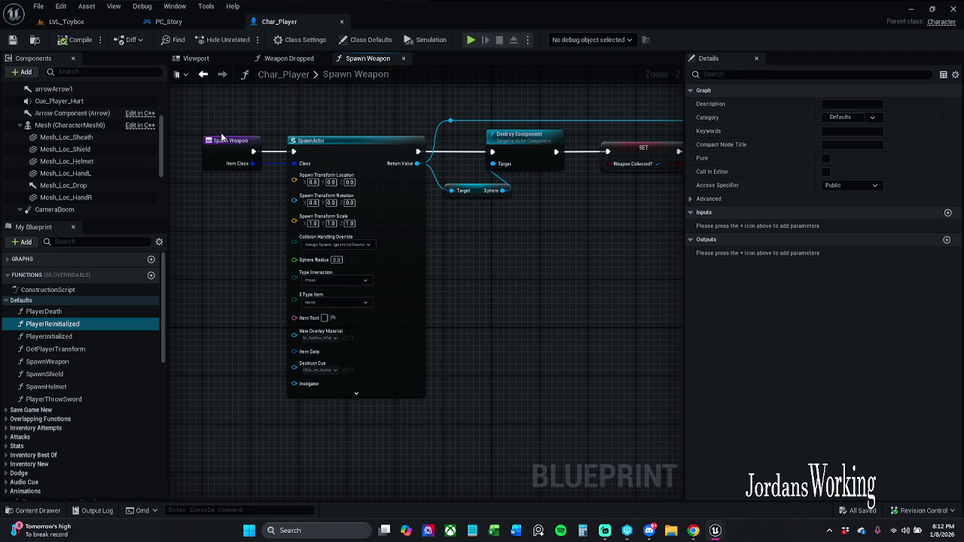
Check PC_Story, reopen Weapon Dropped in Char_Player, and finish on the Spawn Weapon graph
left_click(226, 23)
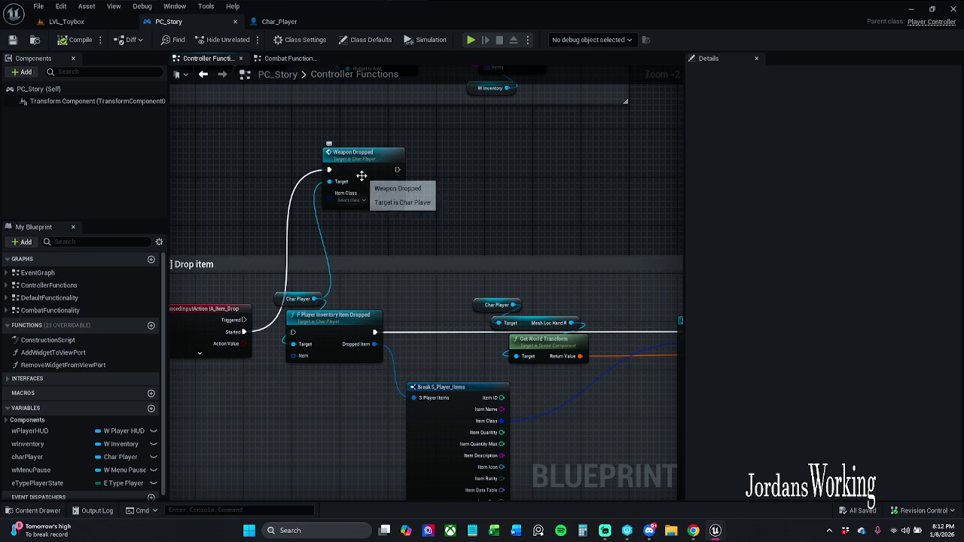
double_click(365, 178)
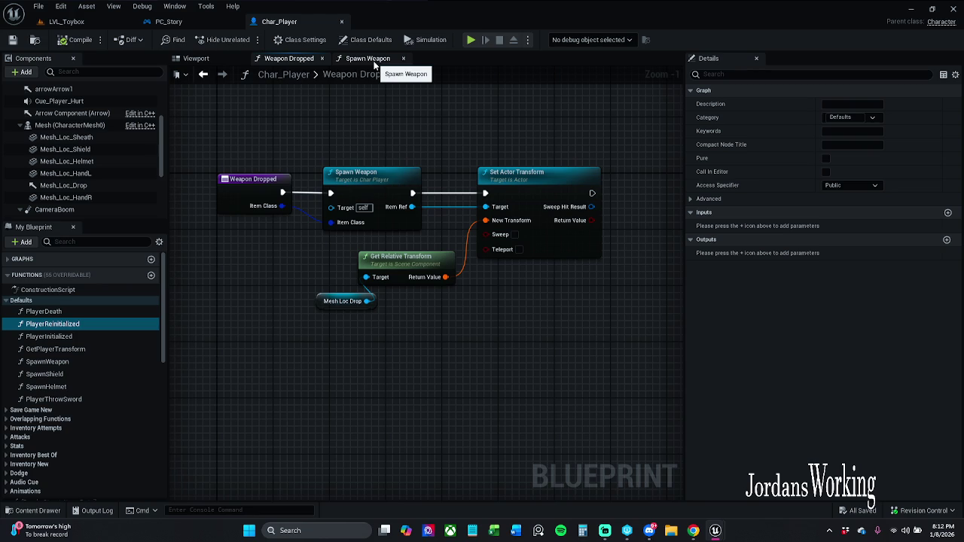
left_click(374, 63)
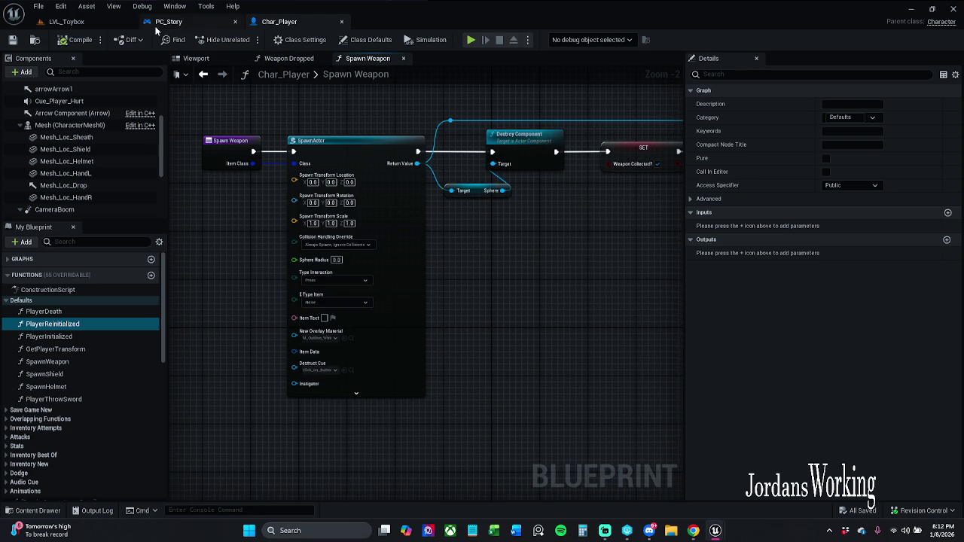
Open the I_Story interface from _MyContent > Blueprints > Interfaces in the Content Drawer
left_click(49, 513)
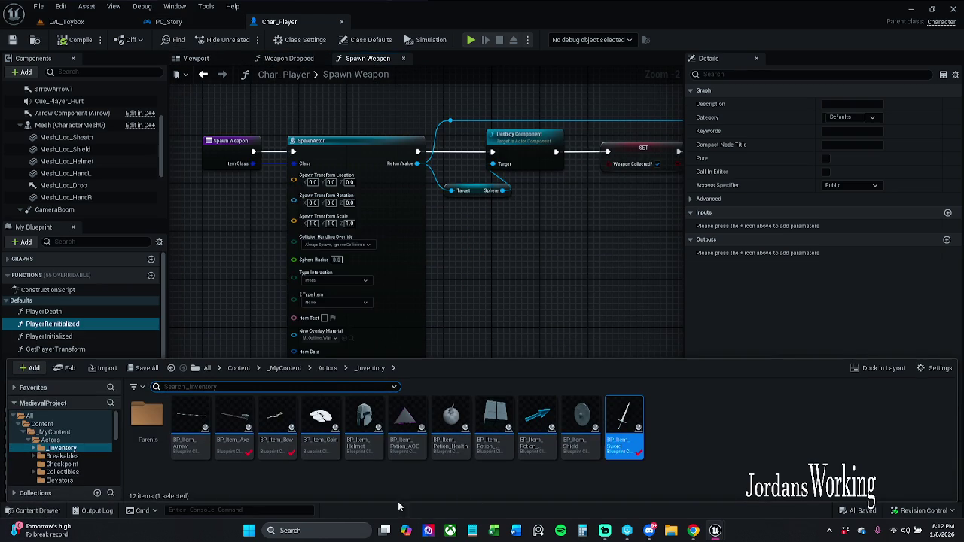
left_click(285, 367)
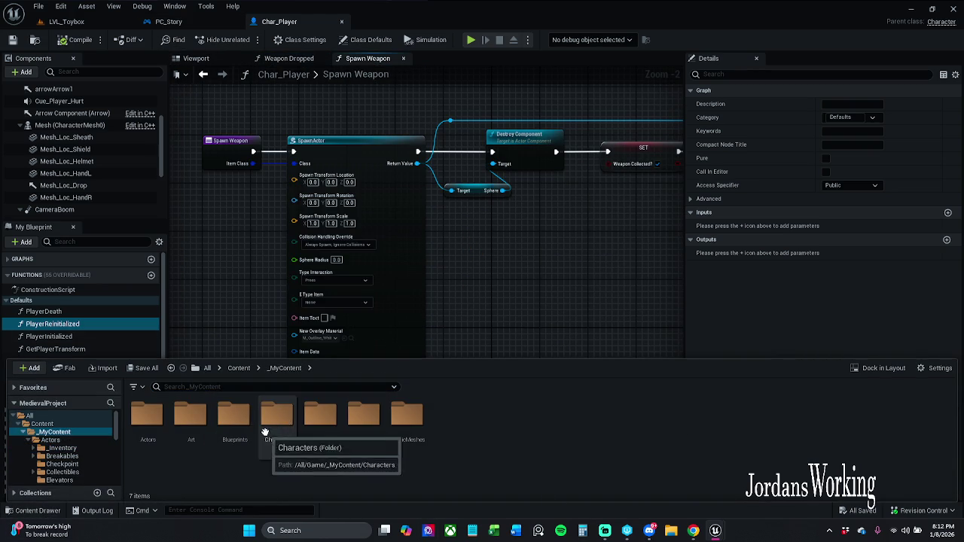
double_click(233, 416)
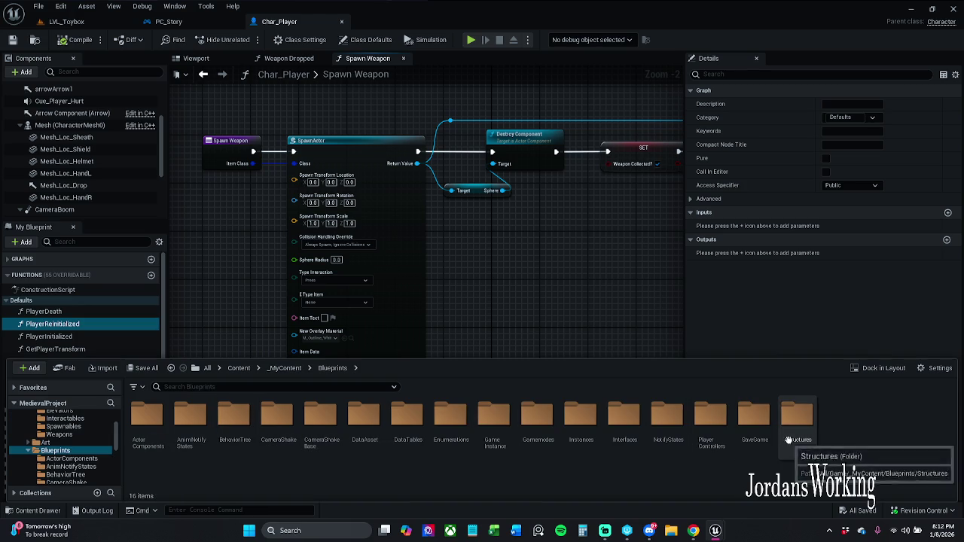
left_click(631, 434)
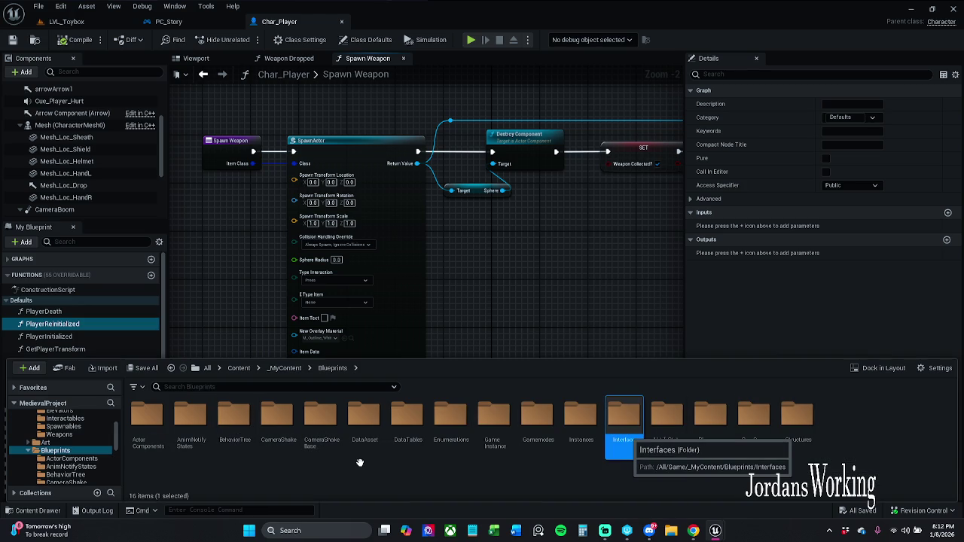
key("Return")
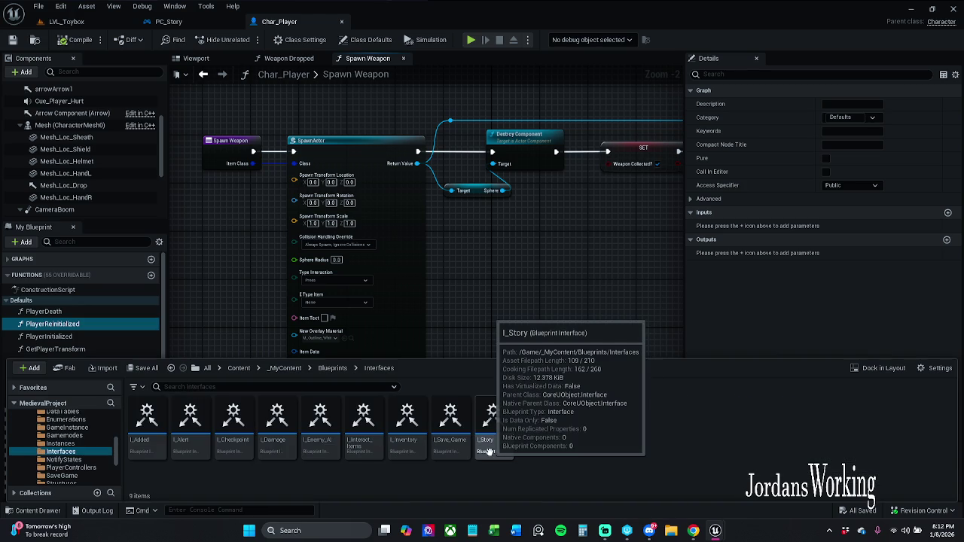
double_click(489, 454)
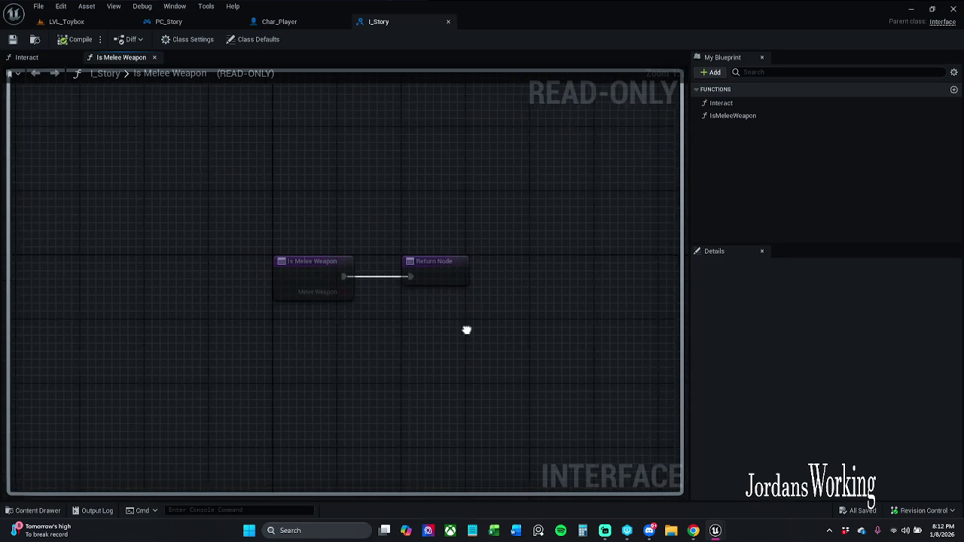
Add a new interface function named WeaponDrop to I_Story
left_click(716, 74)
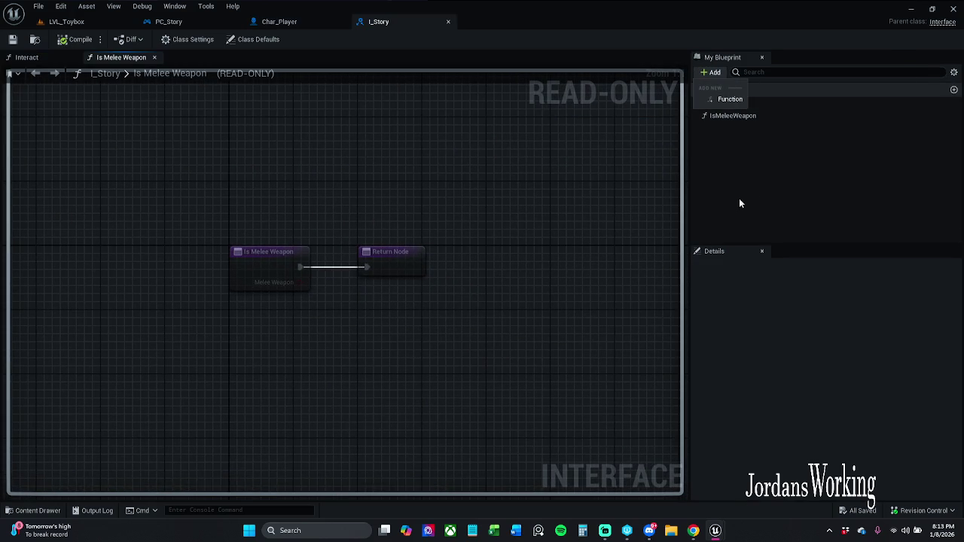
left_click(730, 101)
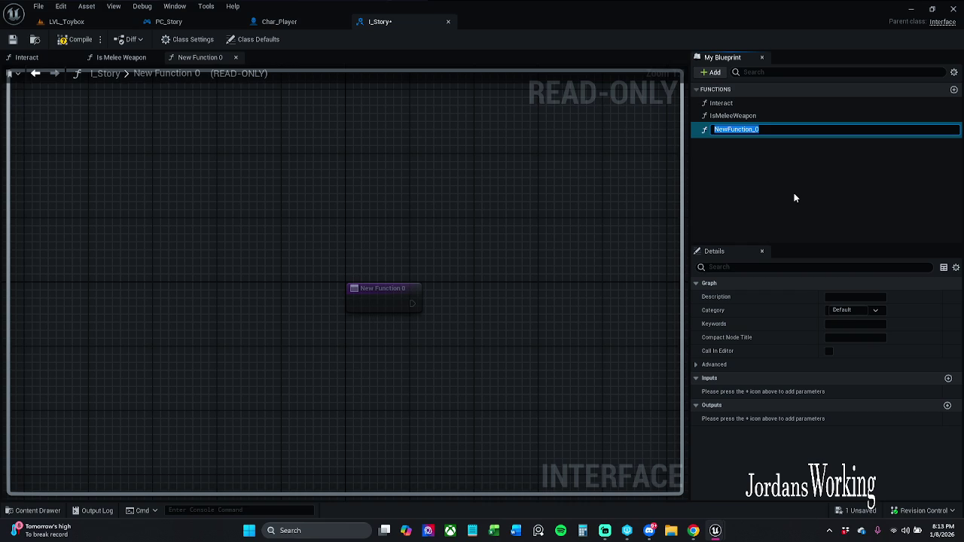
type("i")
key("BackSpace")
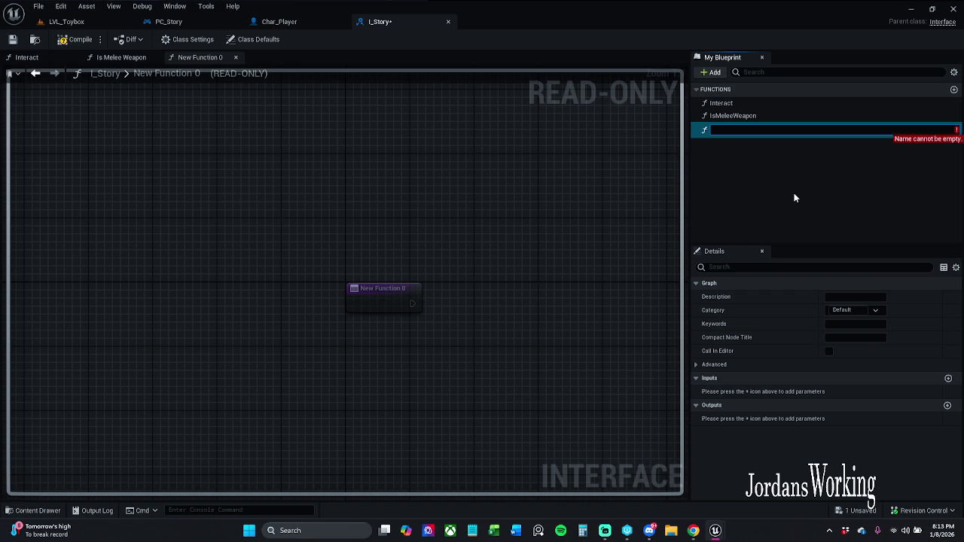
type("Weapon")
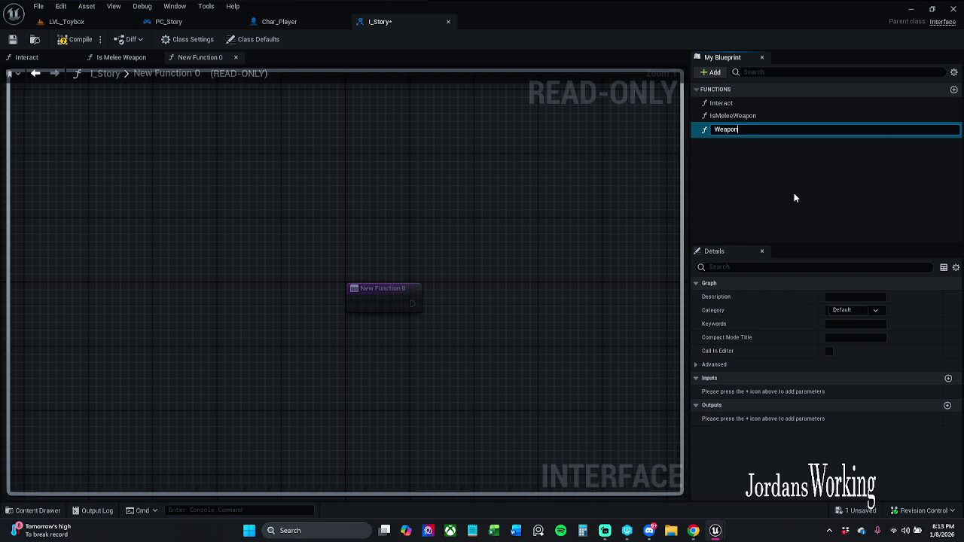
type("Drop")
key("Return")
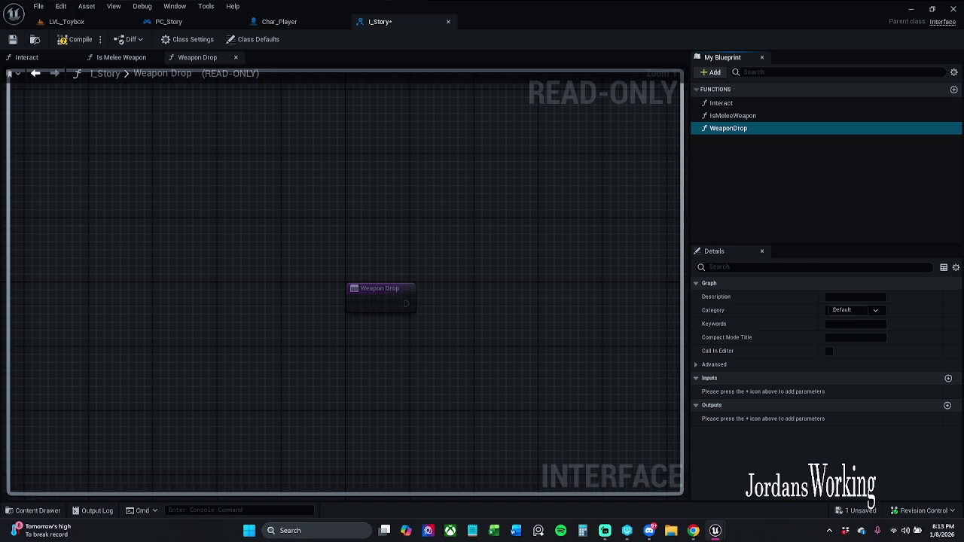
Save all changed assets, checking out I_Story so it saves
left_click(38, 8)
left_click(64, 67)
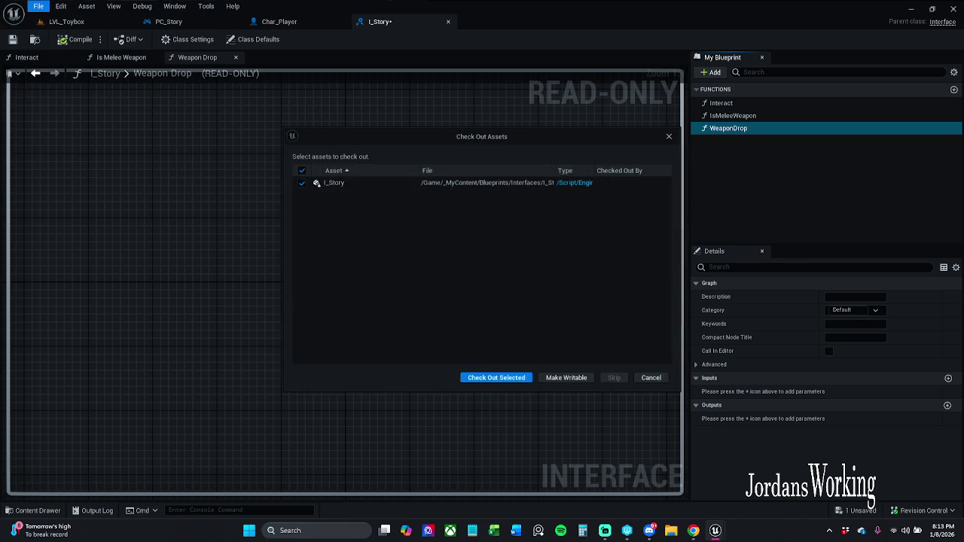
left_click(515, 380)
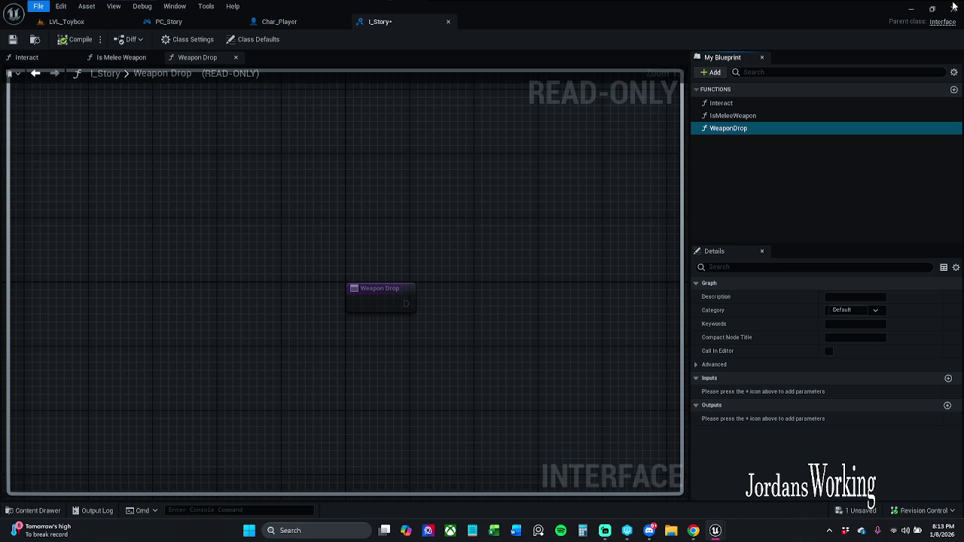
key("alt+F4")
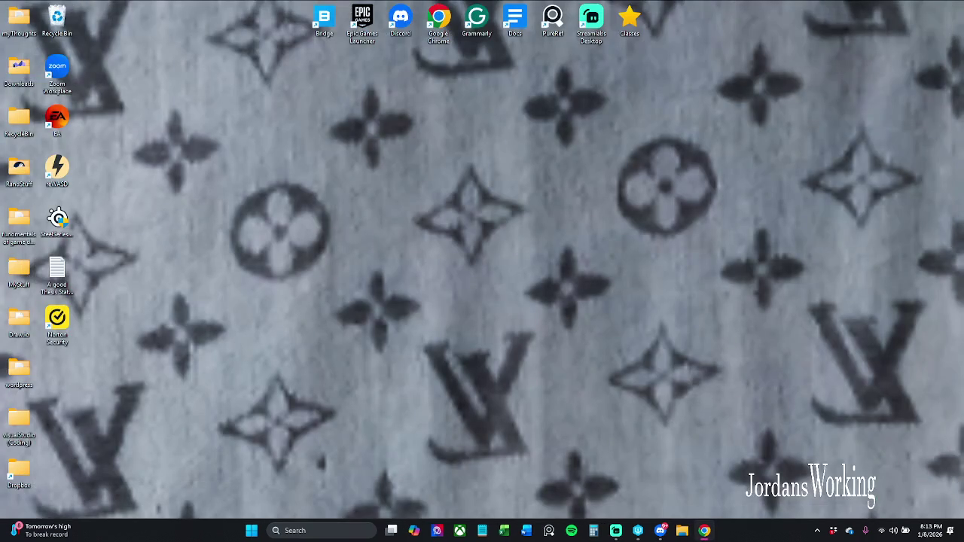